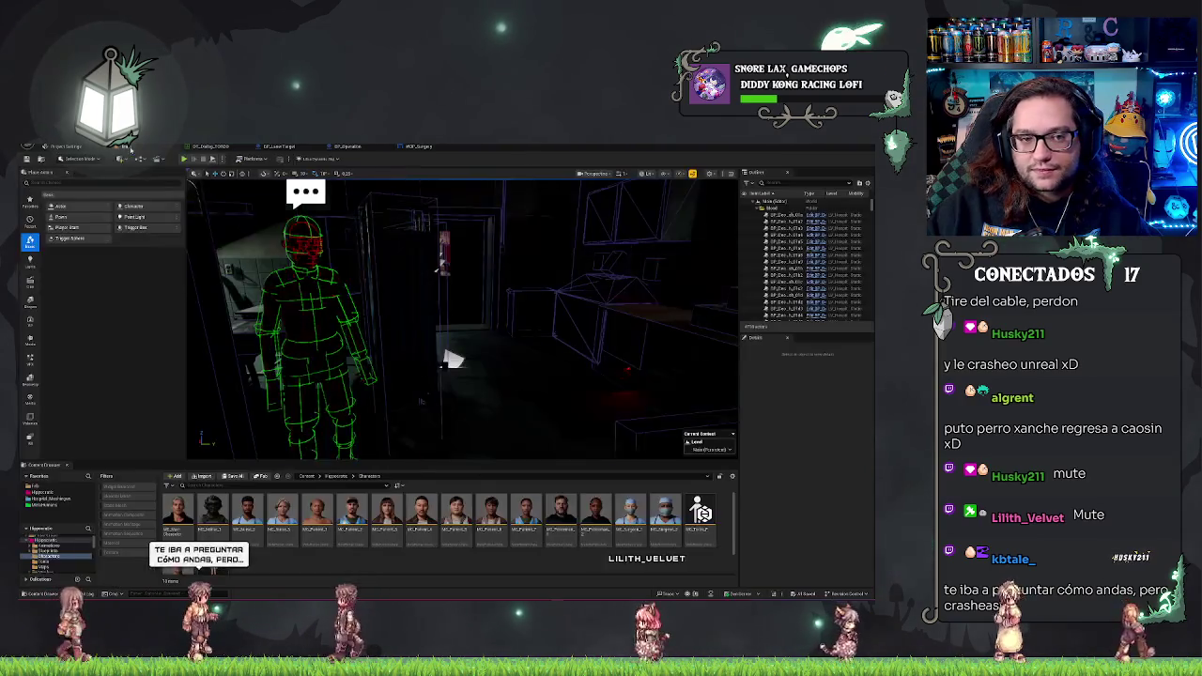
# Back in the level editor, untick Collision in the viewport Show menu to hide the green wireframes.
pyautogui.hotkey('alt', 'Tab')
pyautogui.click(665, 174)
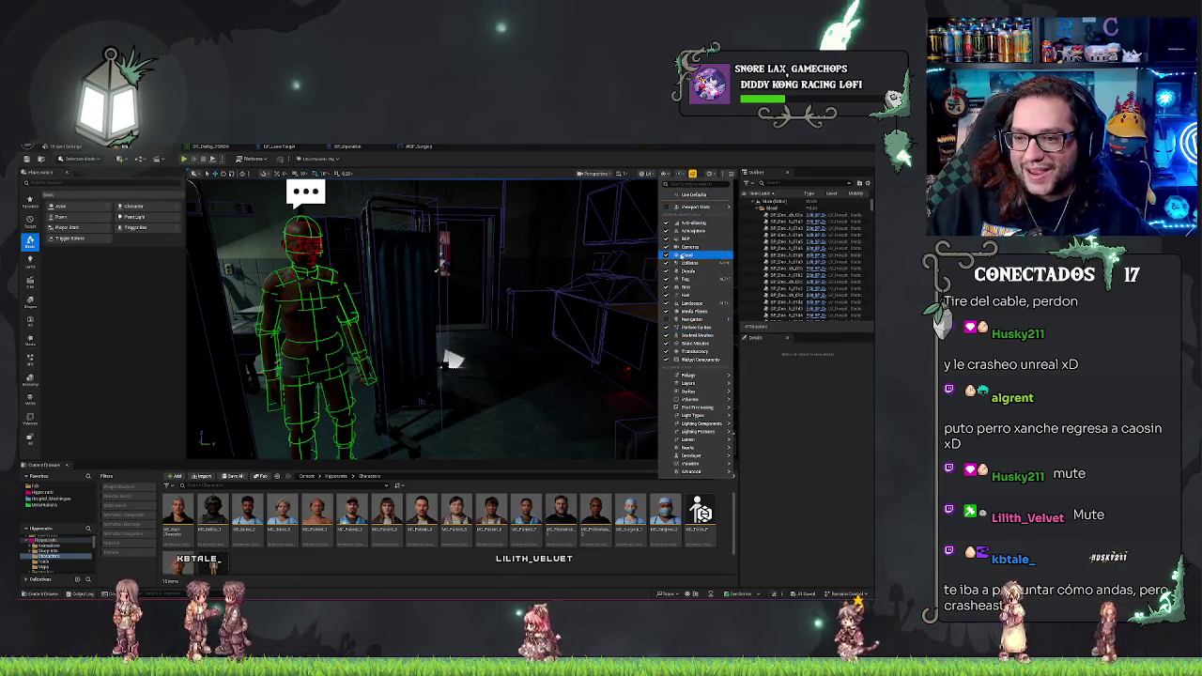
pyautogui.moveTo(699, 428)
pyautogui.moveTo(692, 471)
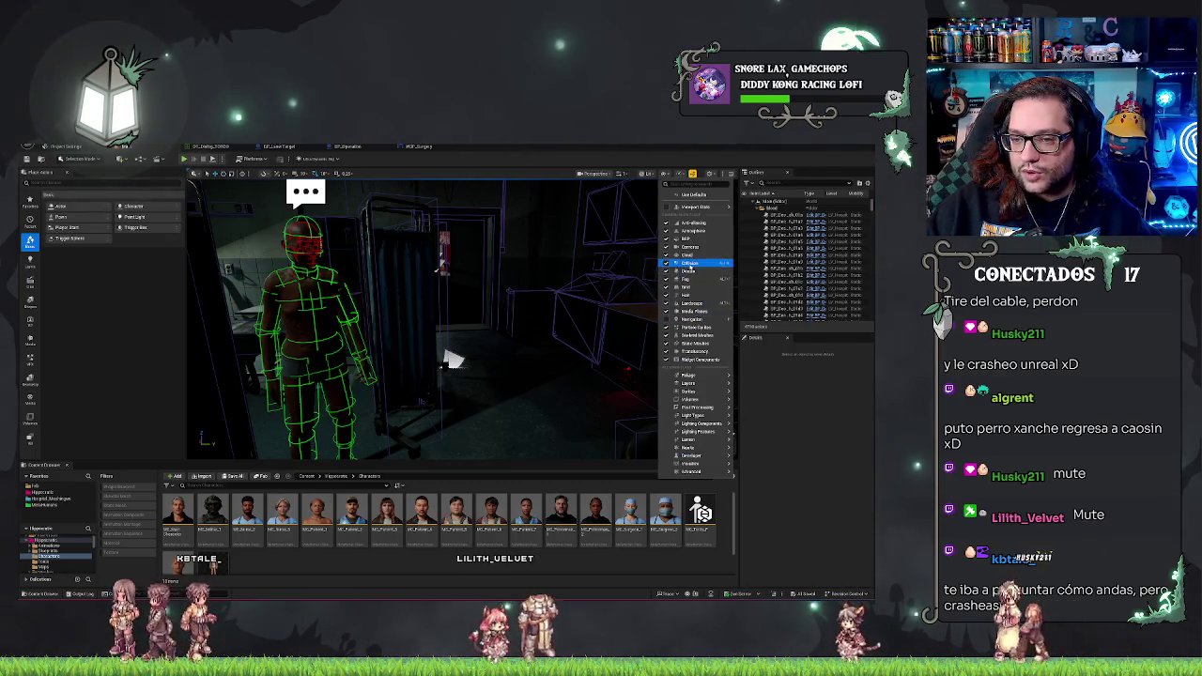
pyautogui.click(691, 264)
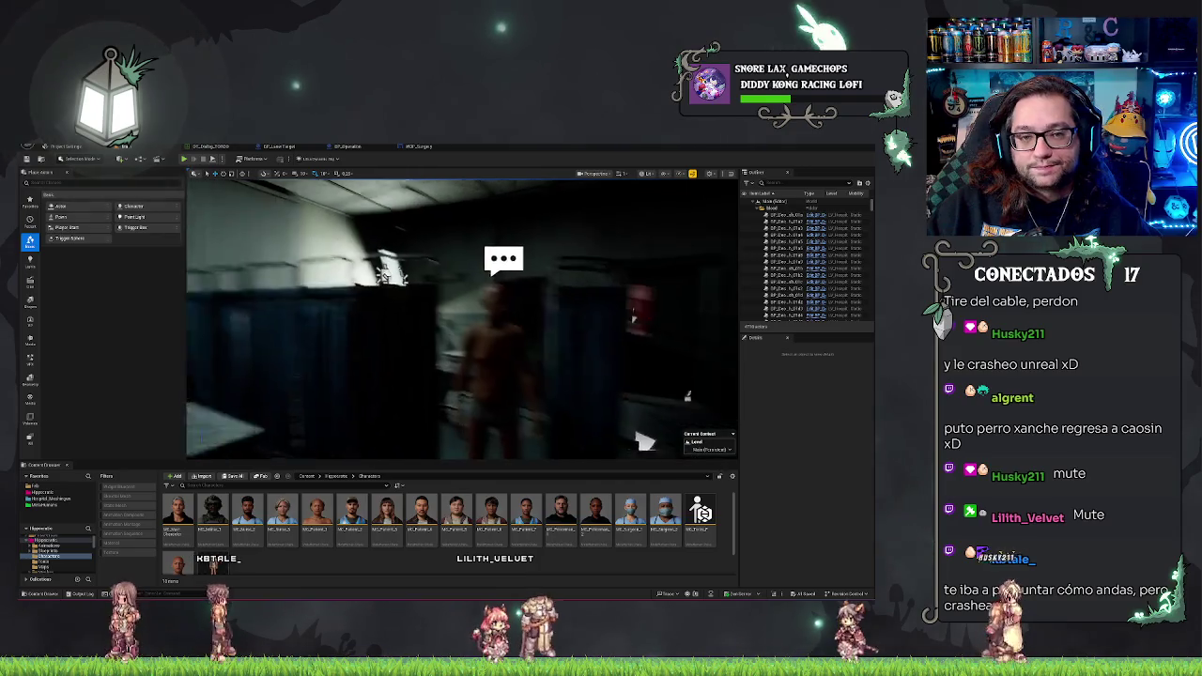
pyautogui.rightClick(310, 554)
pyautogui.moveTo(363, 490)
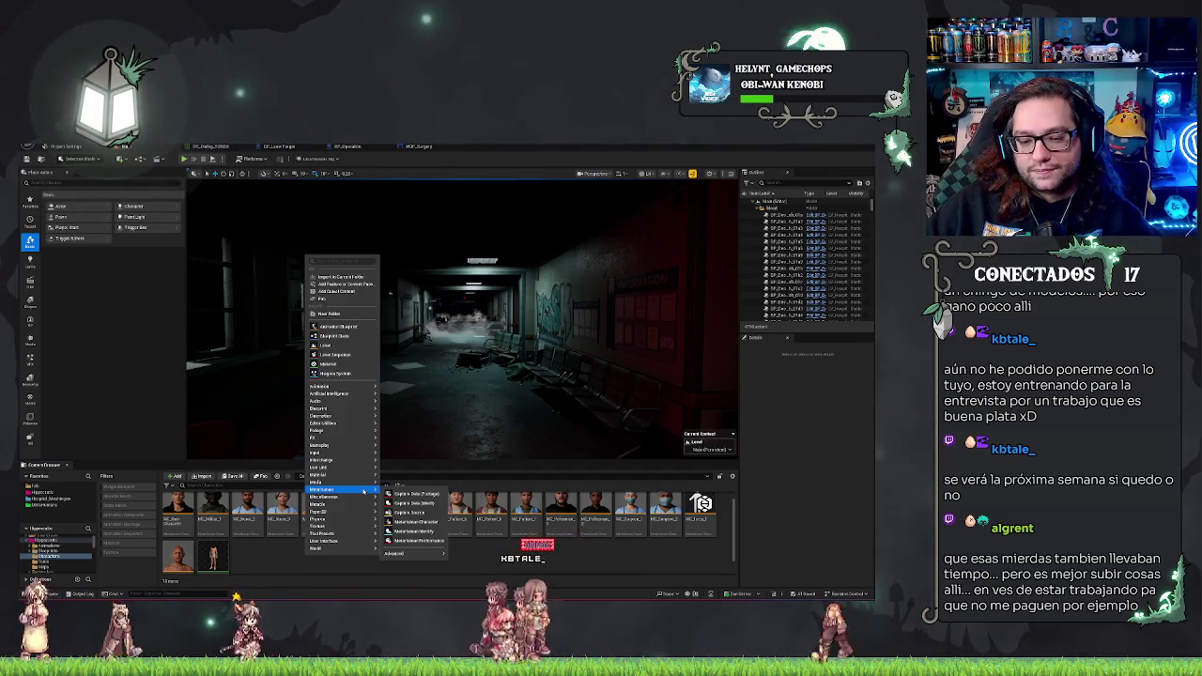
# Create a MetaHuman Character asset named MHCadre in the Characters folder.
pyautogui.click(417, 523)
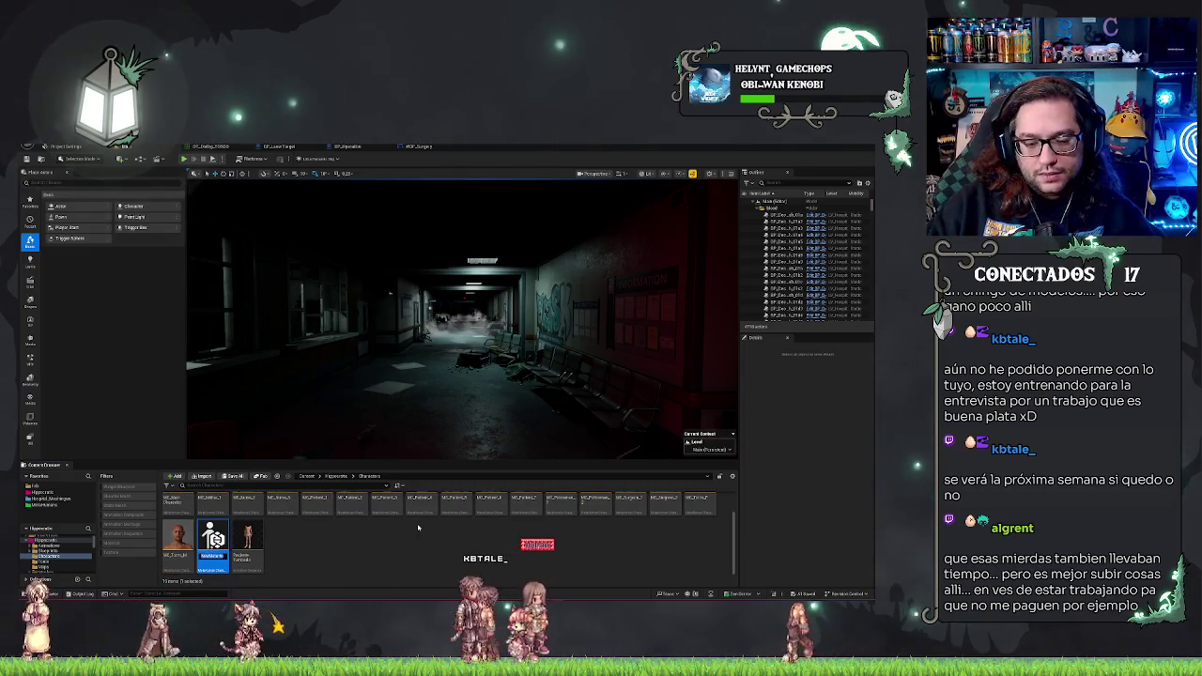
pyautogui.write('MHC')
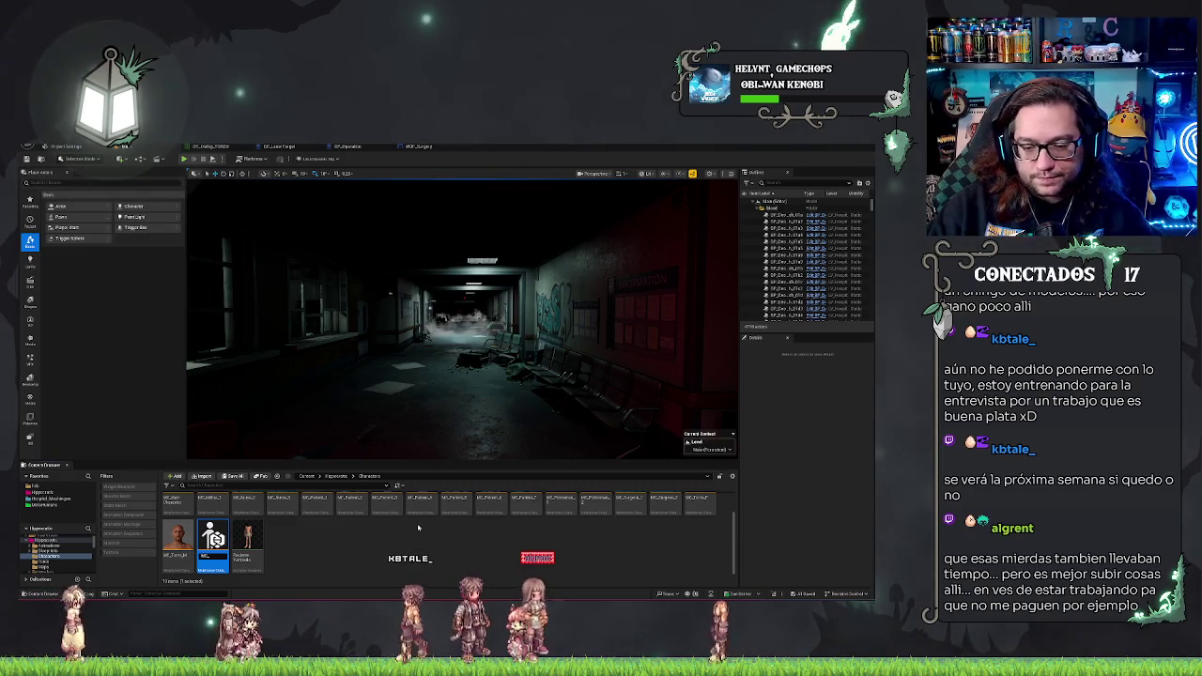
pyautogui.write('adre')
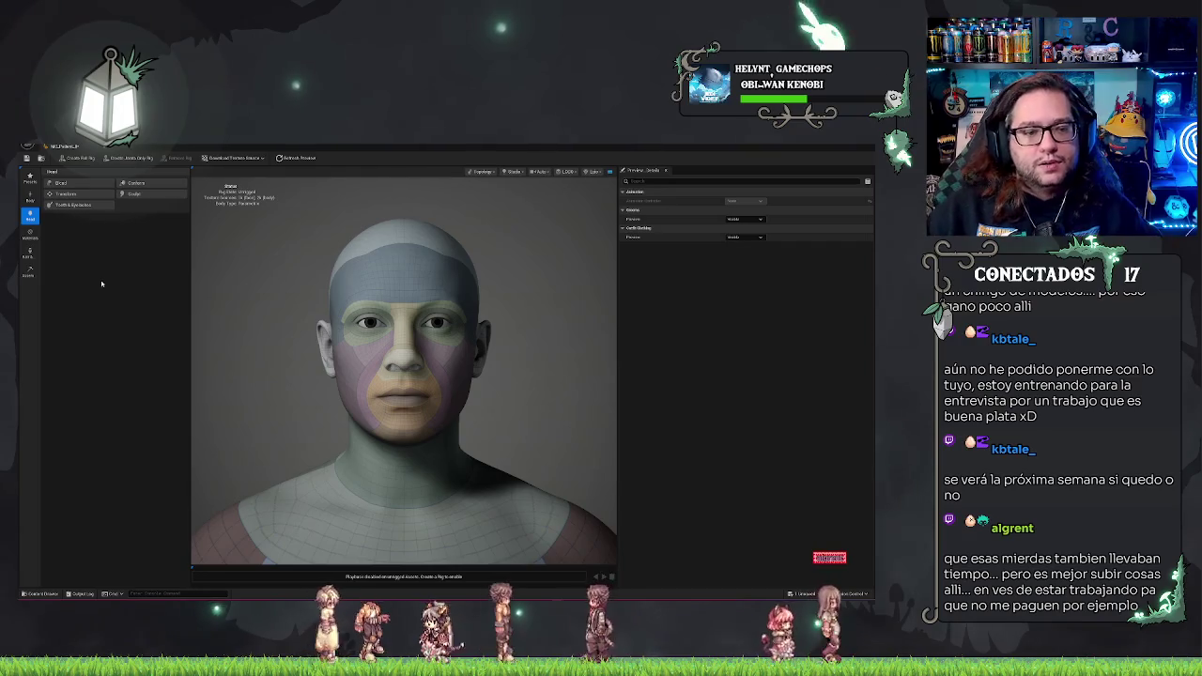
# Initialise the MetaHuman from the top-right preset face.
pyautogui.click(30, 178)
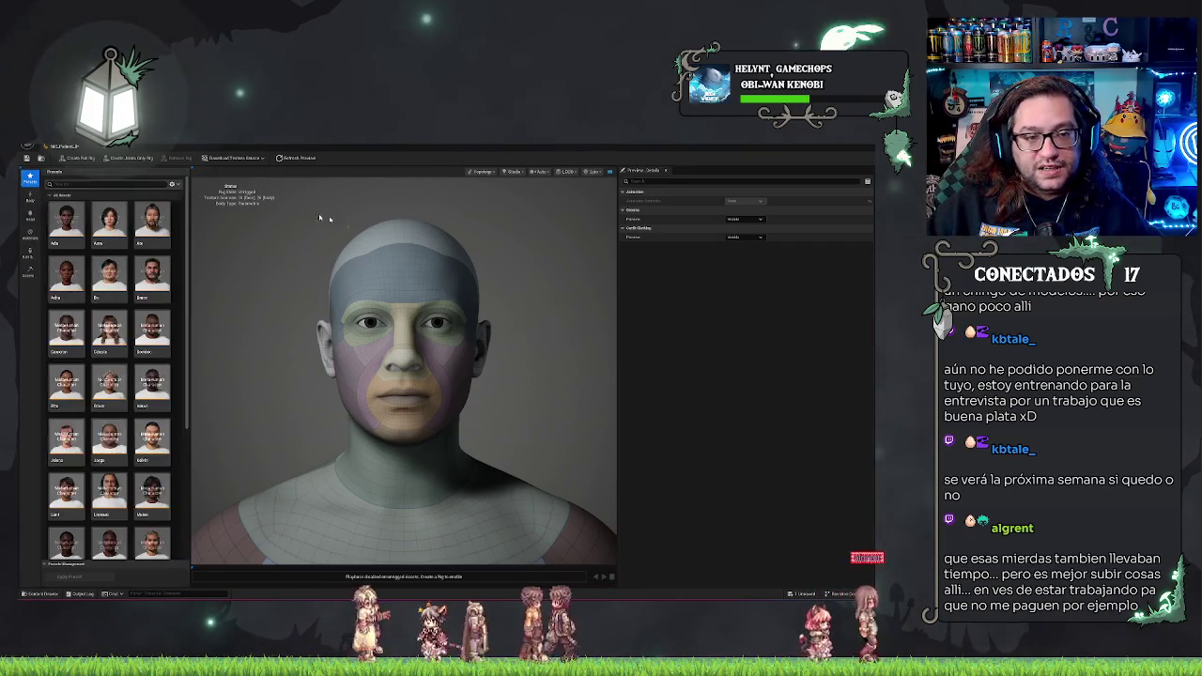
pyautogui.doubleClick(156, 326)
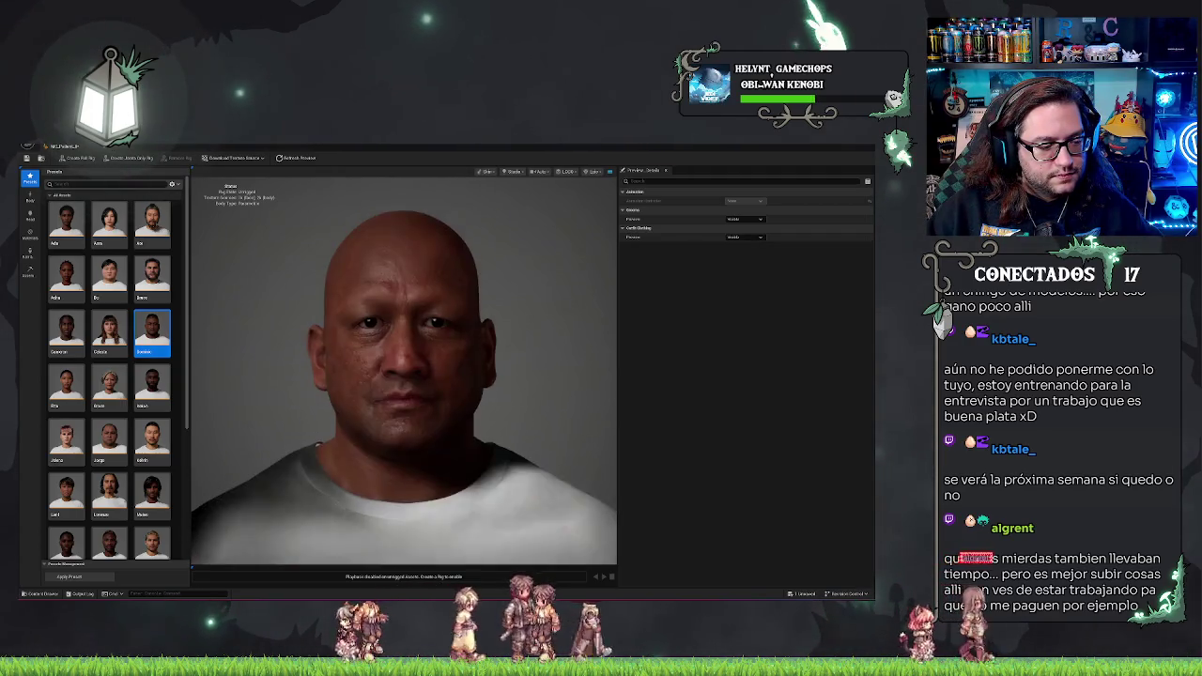
pyautogui.hotkey('alt', 'Tab')
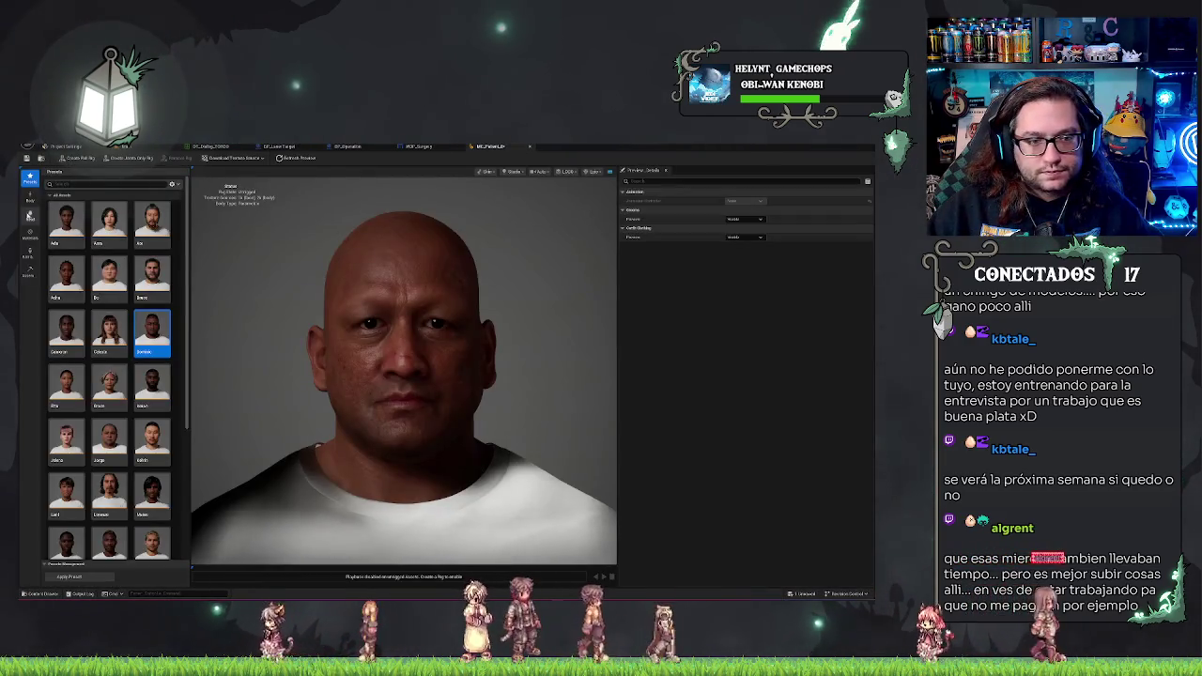
# Raise the preview render quality and remove the default t-shirt under Hair & Clothing.
pyautogui.click(33, 257)
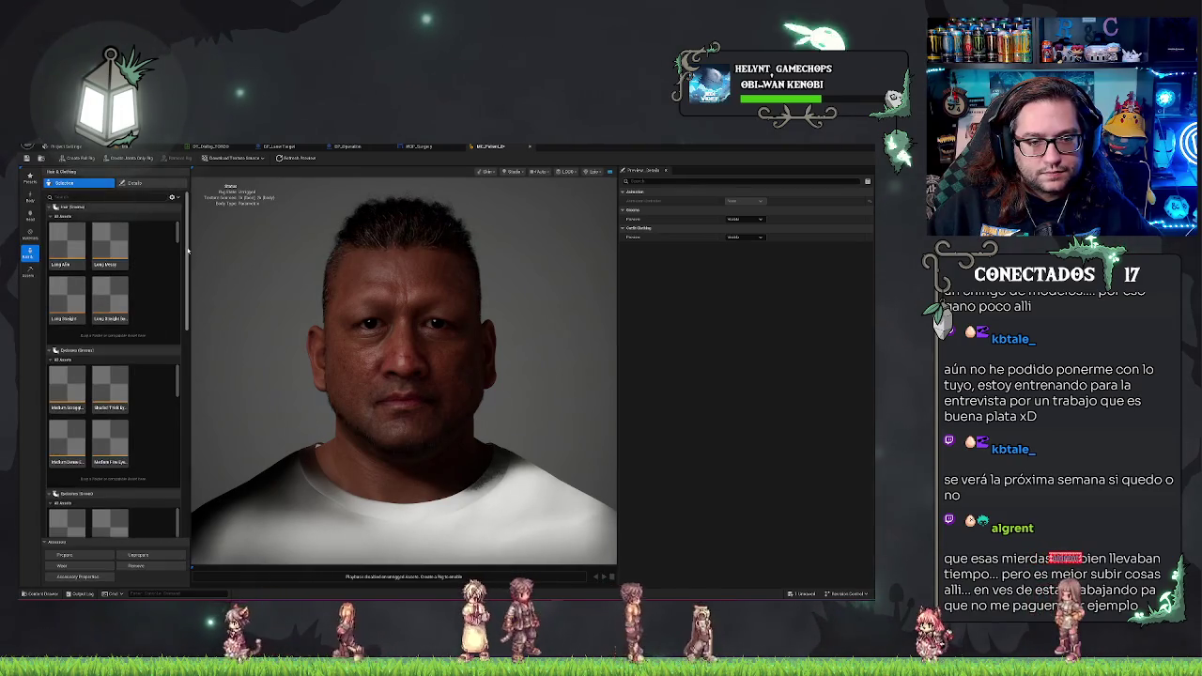
pyautogui.scroll(-5, 188, 249)
pyautogui.click(595, 172)
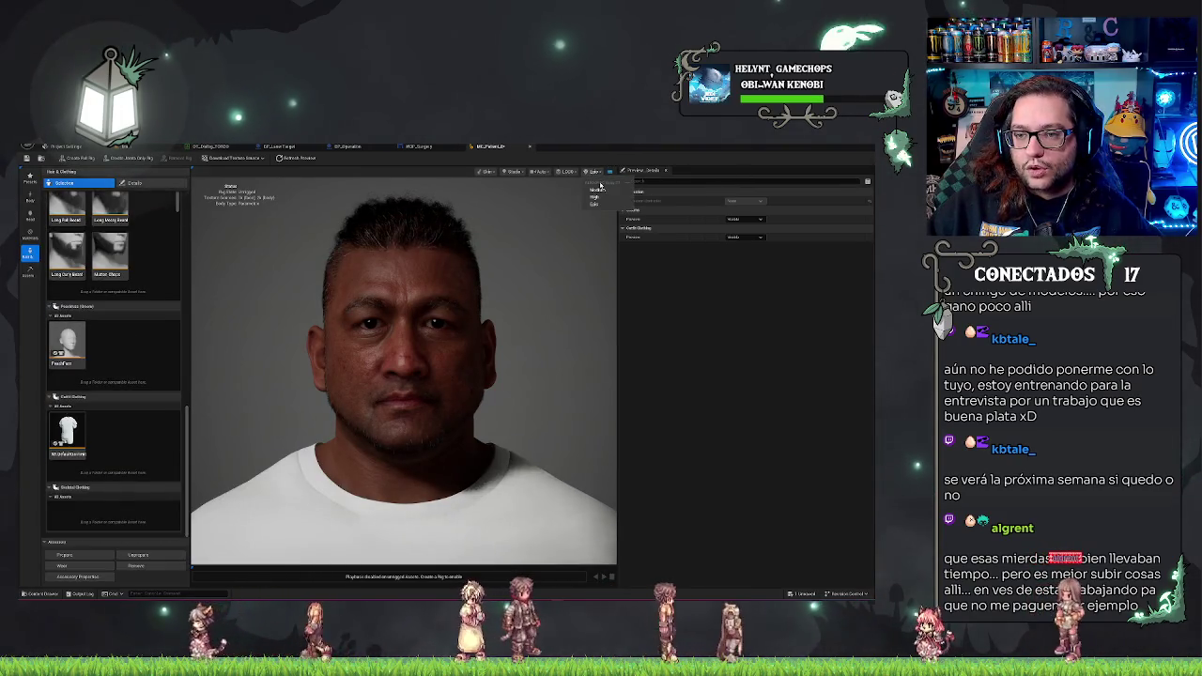
pyautogui.click(598, 190)
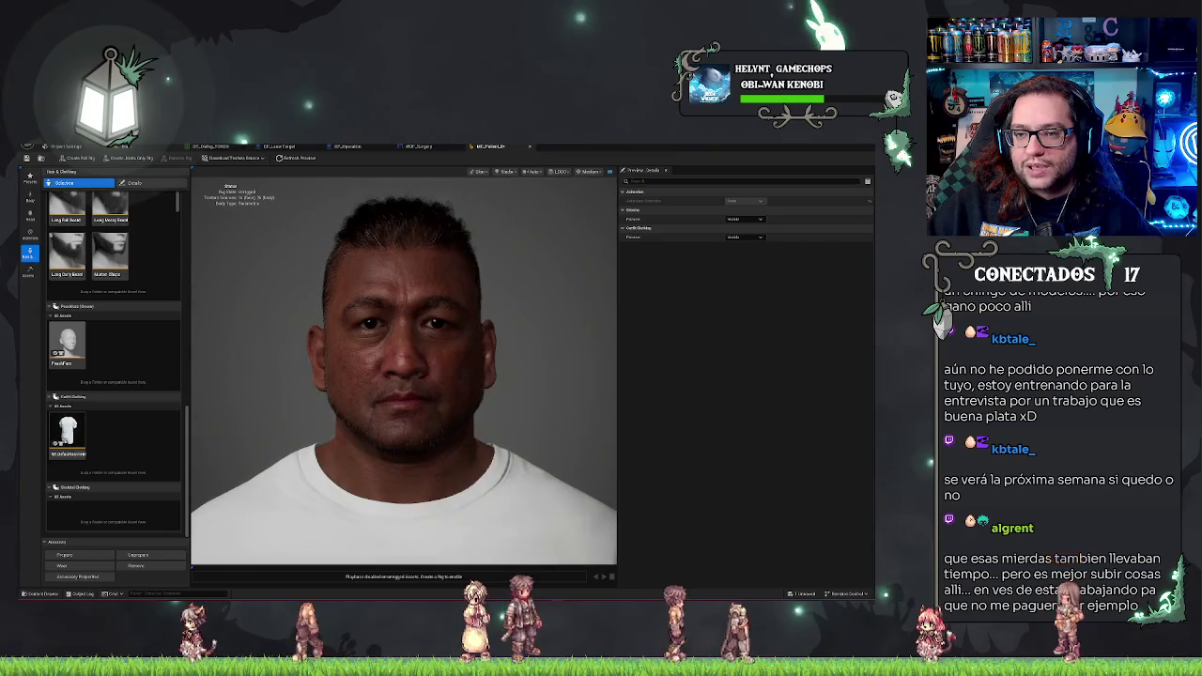
pyautogui.click(564, 172)
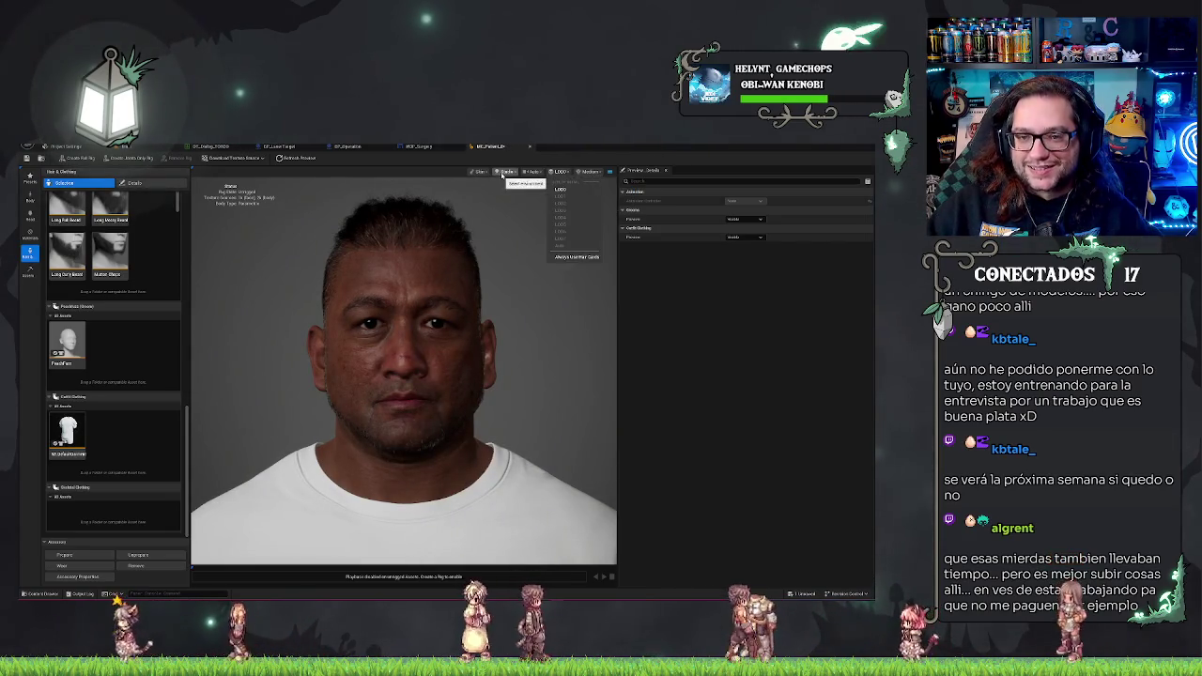
pyautogui.click(314, 217)
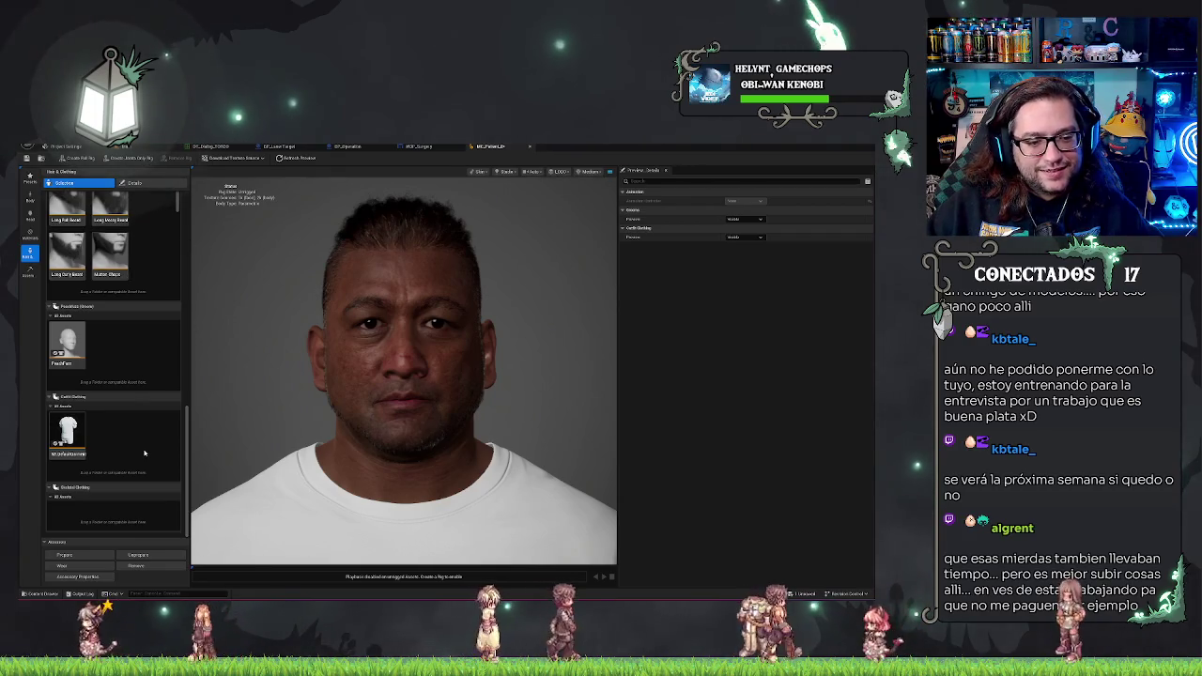
pyautogui.click(68, 432)
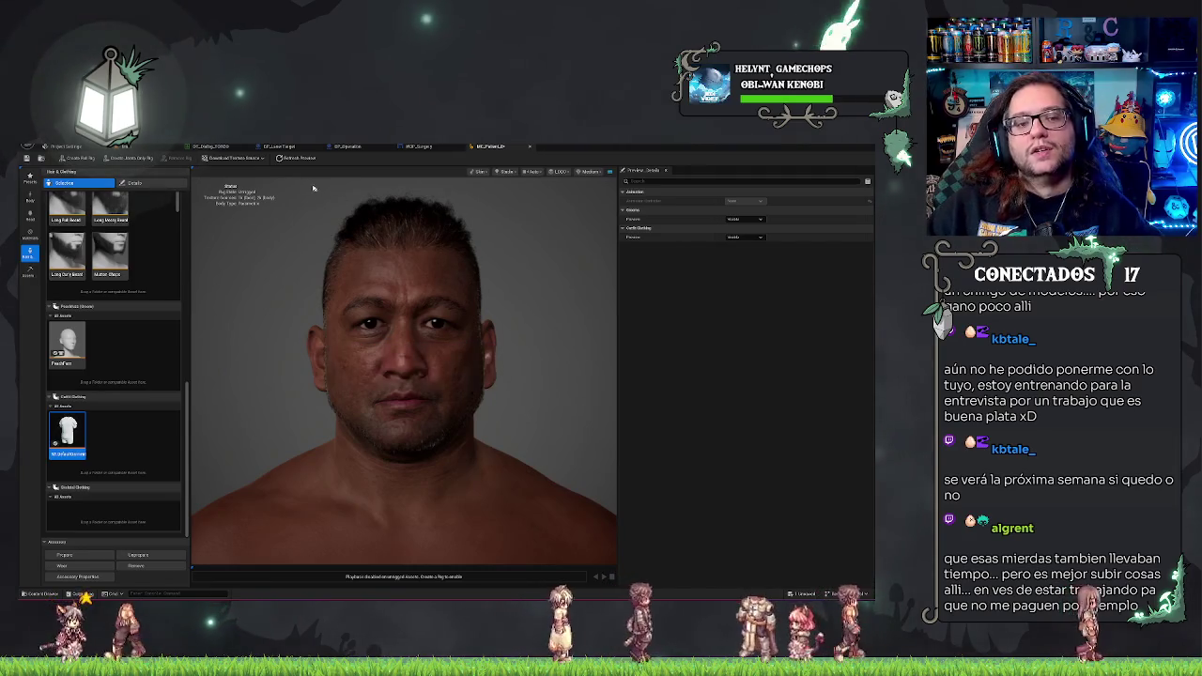
pyautogui.click(140, 148)
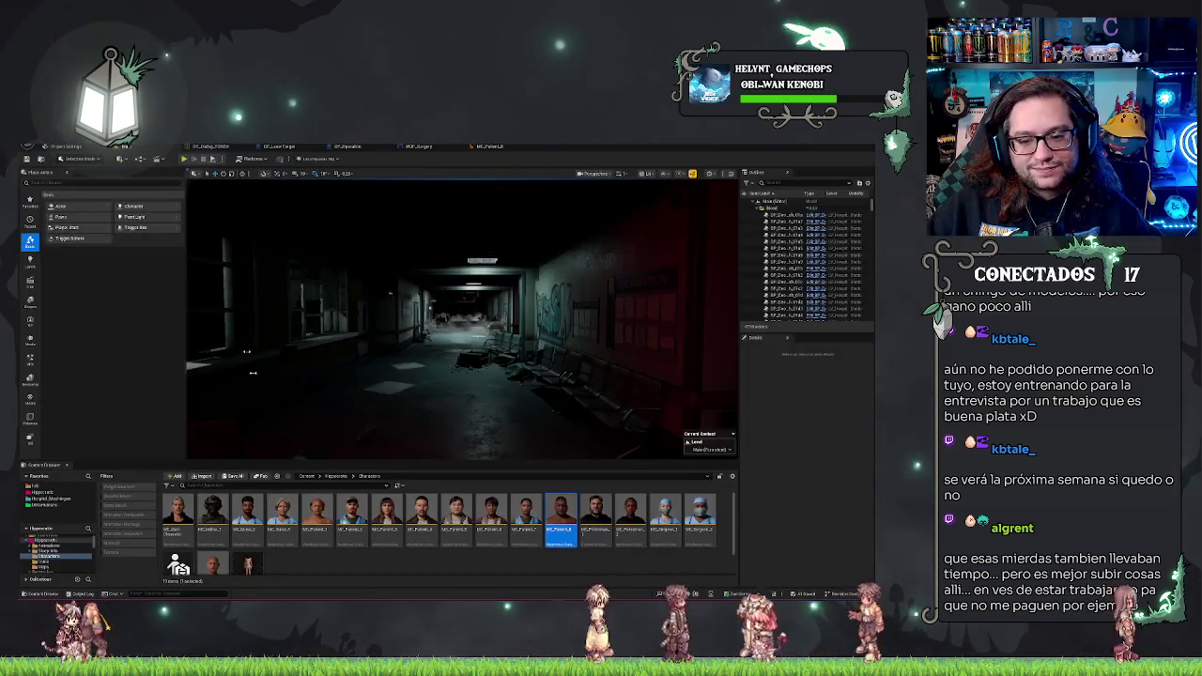
# Drag the outfit asset from Content > Fab > Miscellaneous onto the MetaHuman character editor.
pyautogui.click(38, 486)
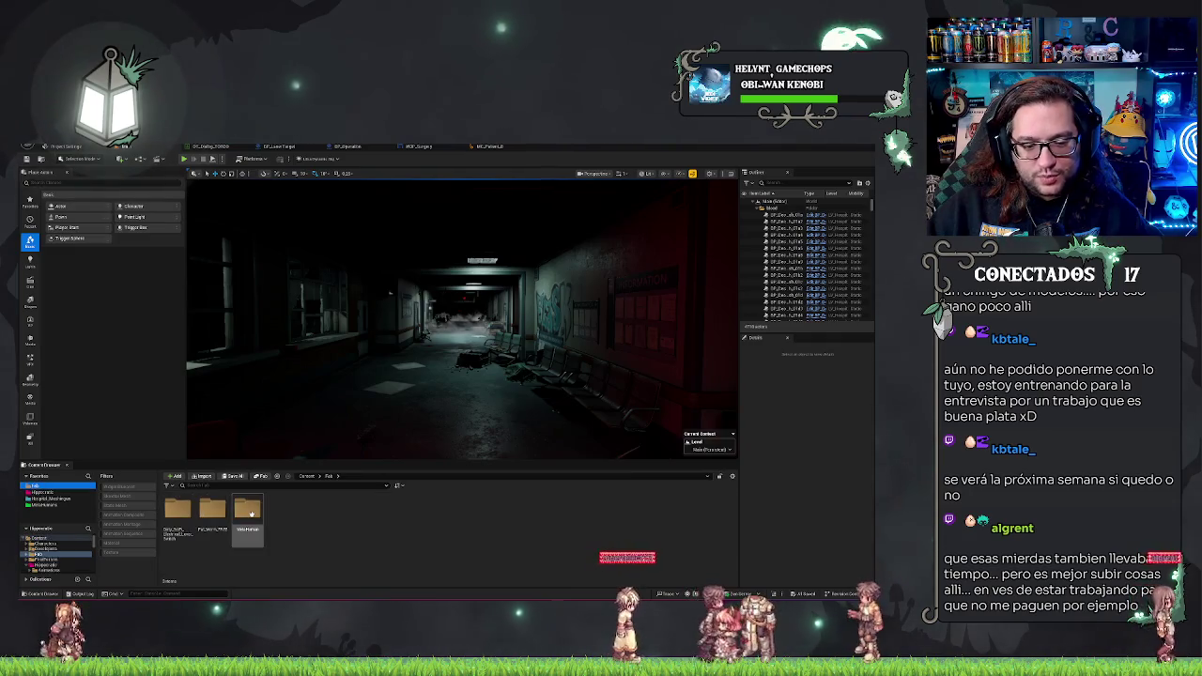
pyautogui.doubleClick(281, 512)
pyautogui.scroll(-3, 423, 537)
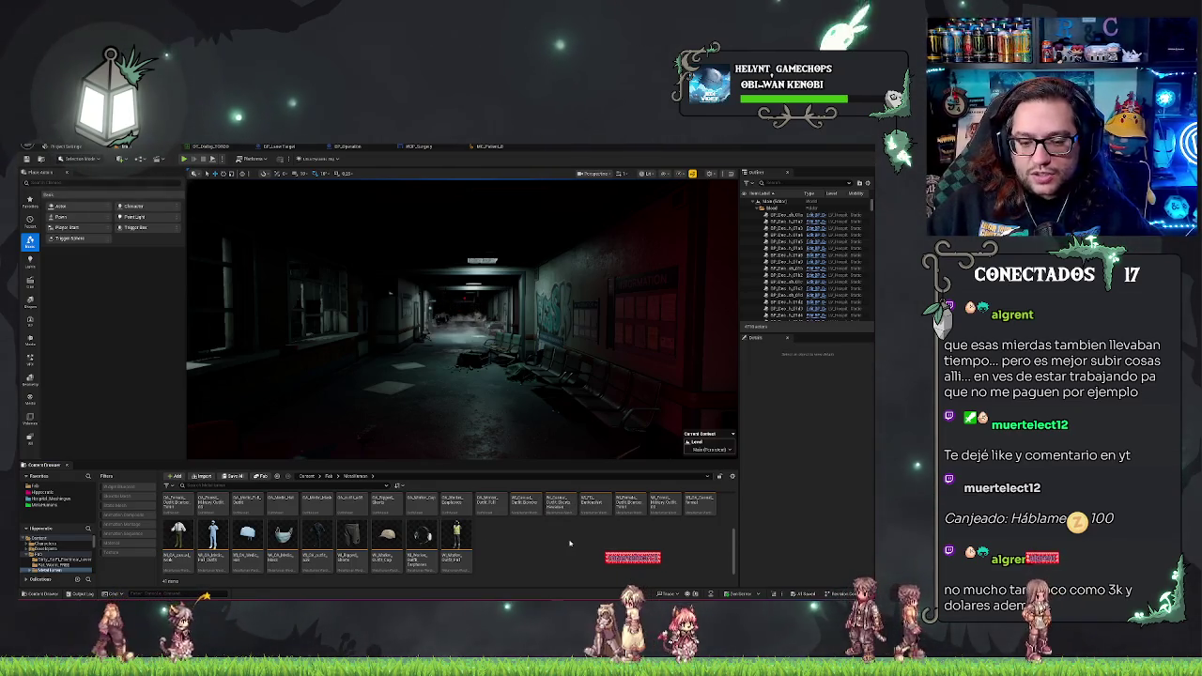
pyautogui.scroll(1, 569, 543)
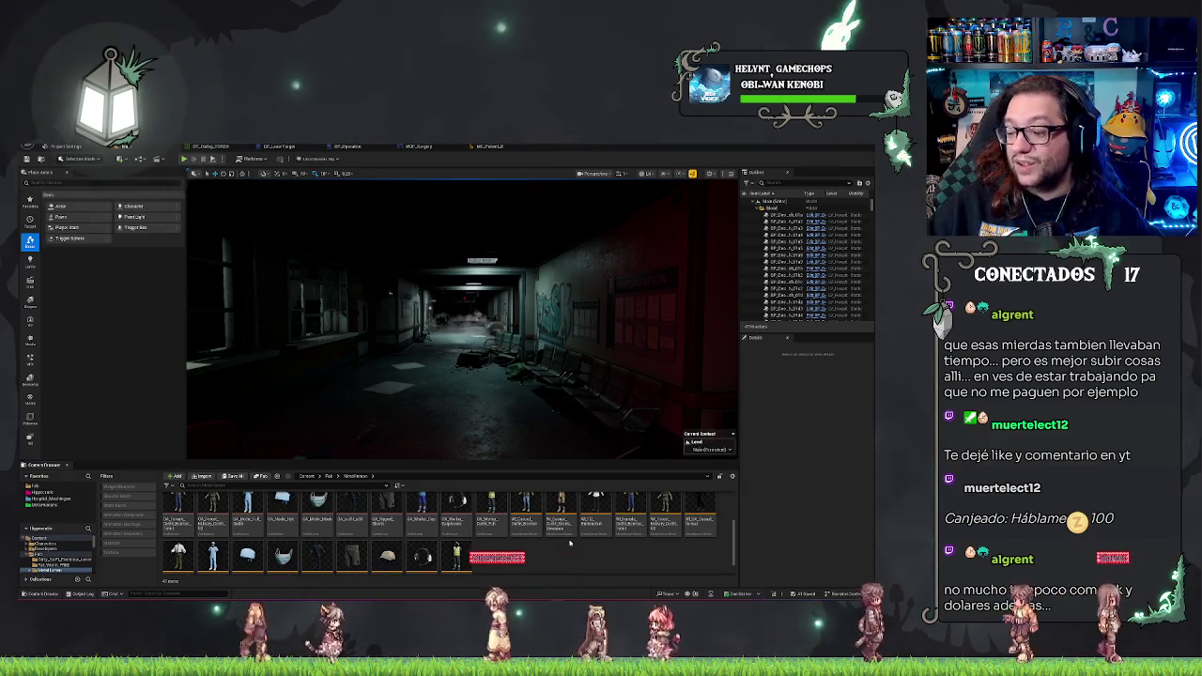
pyautogui.scroll(1, 571, 544)
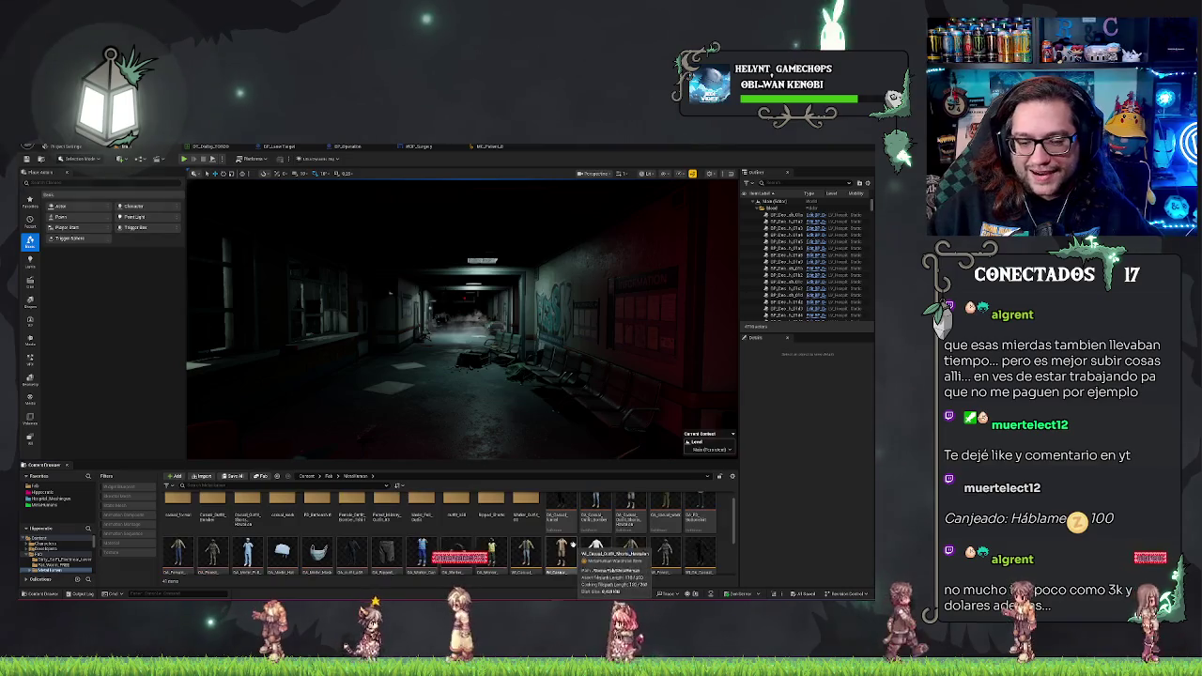
pyautogui.scroll(-2, 571, 545)
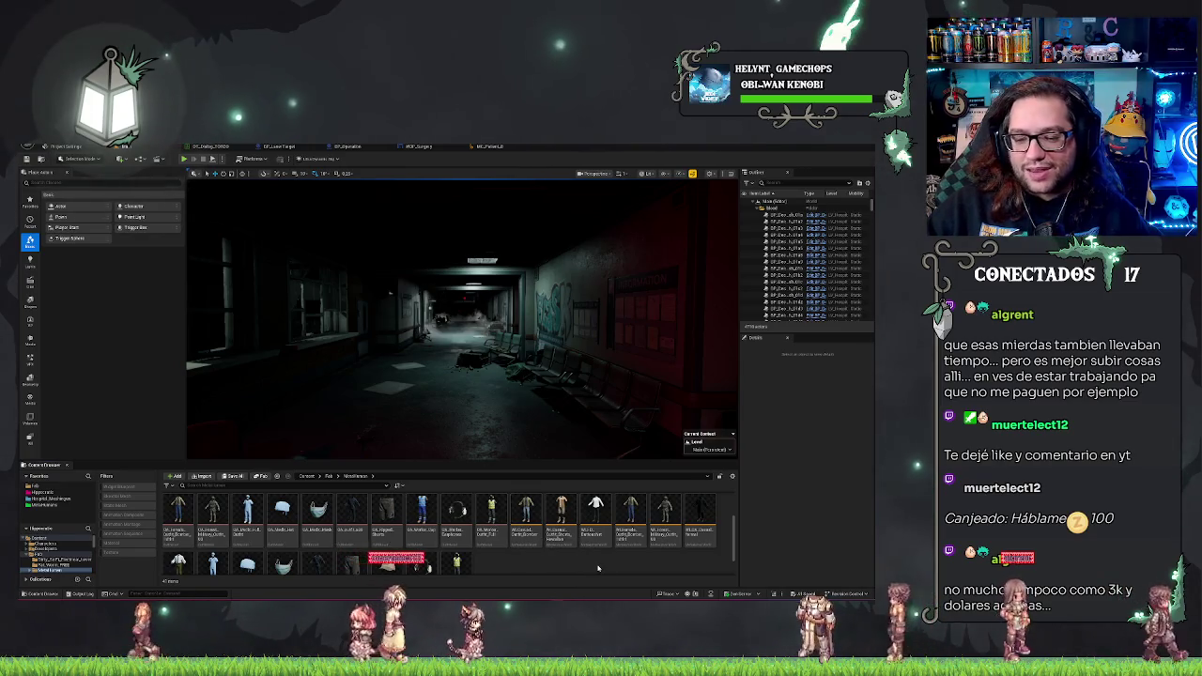
pyautogui.scroll(-1, 564, 552)
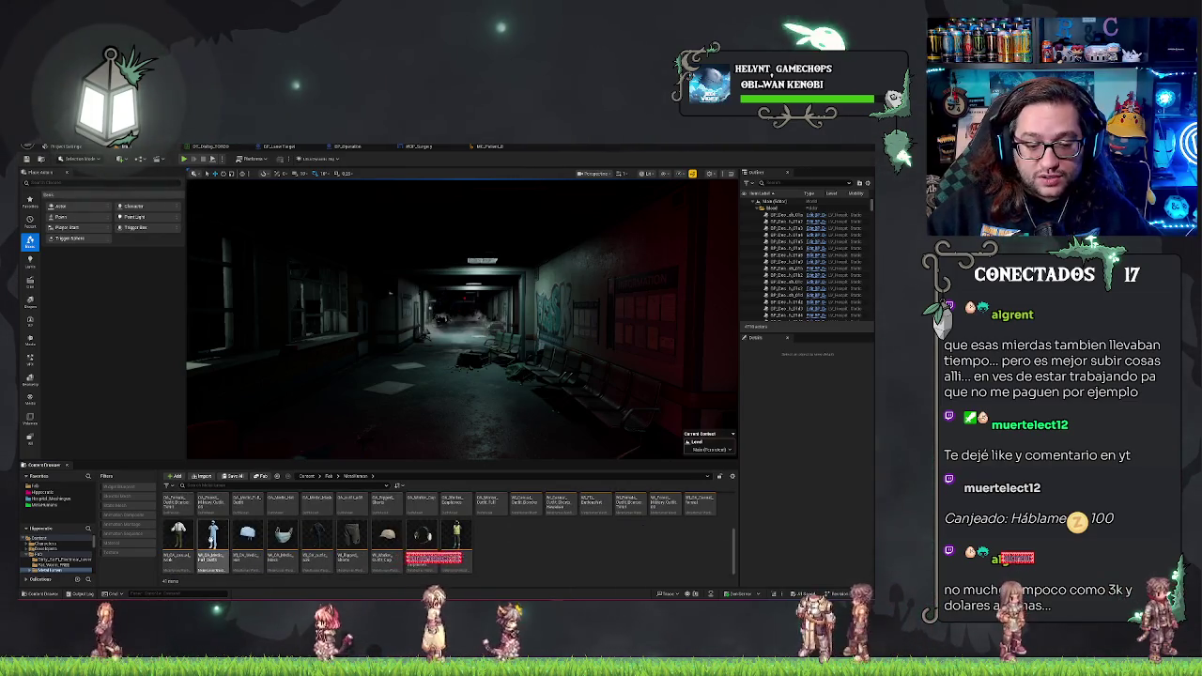
pyautogui.moveTo(178, 540)
pyautogui.mouseDown()
pyautogui.moveTo(419, 166)
pyautogui.moveTo(488, 146)
pyautogui.moveTo(282, 394)
pyautogui.moveTo(119, 440)
pyautogui.moveTo(135, 444)
pyautogui.mouseUp()
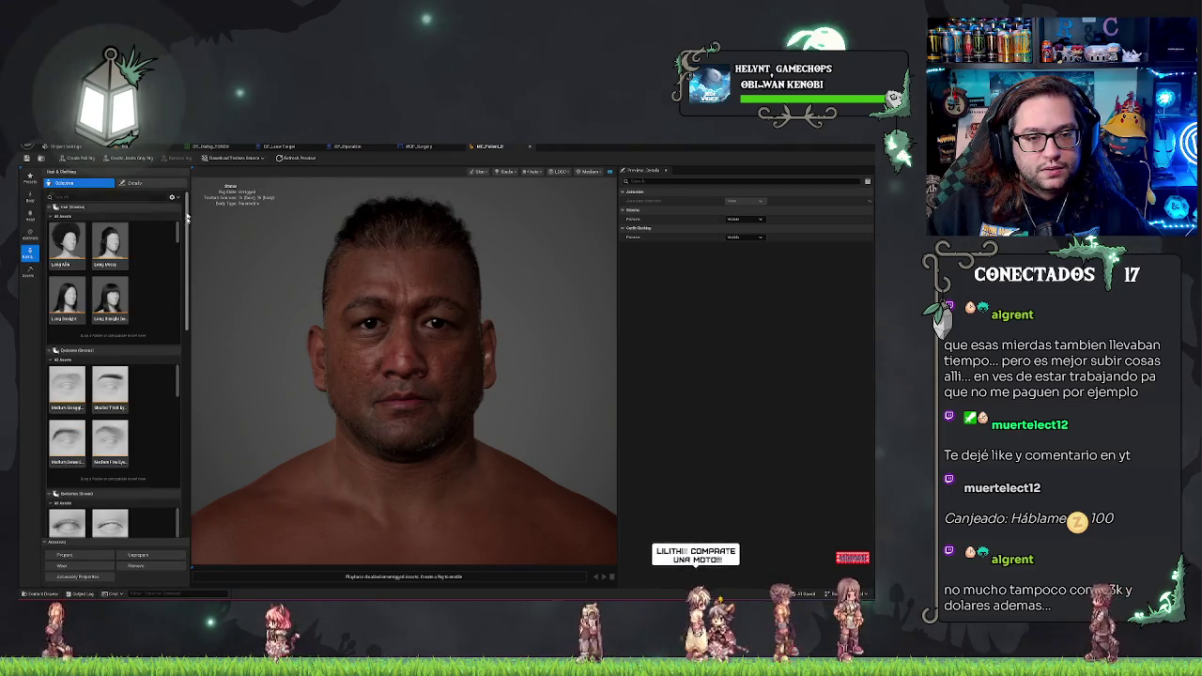
# Dress the character in the white shirt, tie and dark trousers outfit, then close its editor.
pyautogui.scroll(-10, 187, 216)
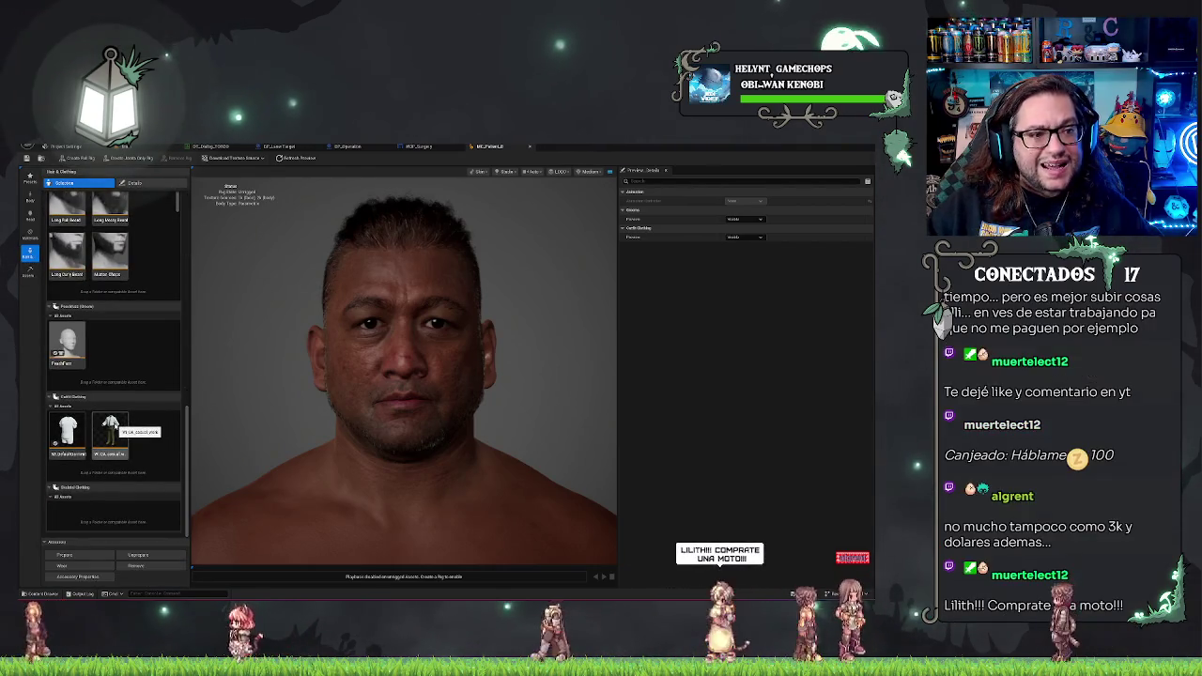
pyautogui.click(122, 437)
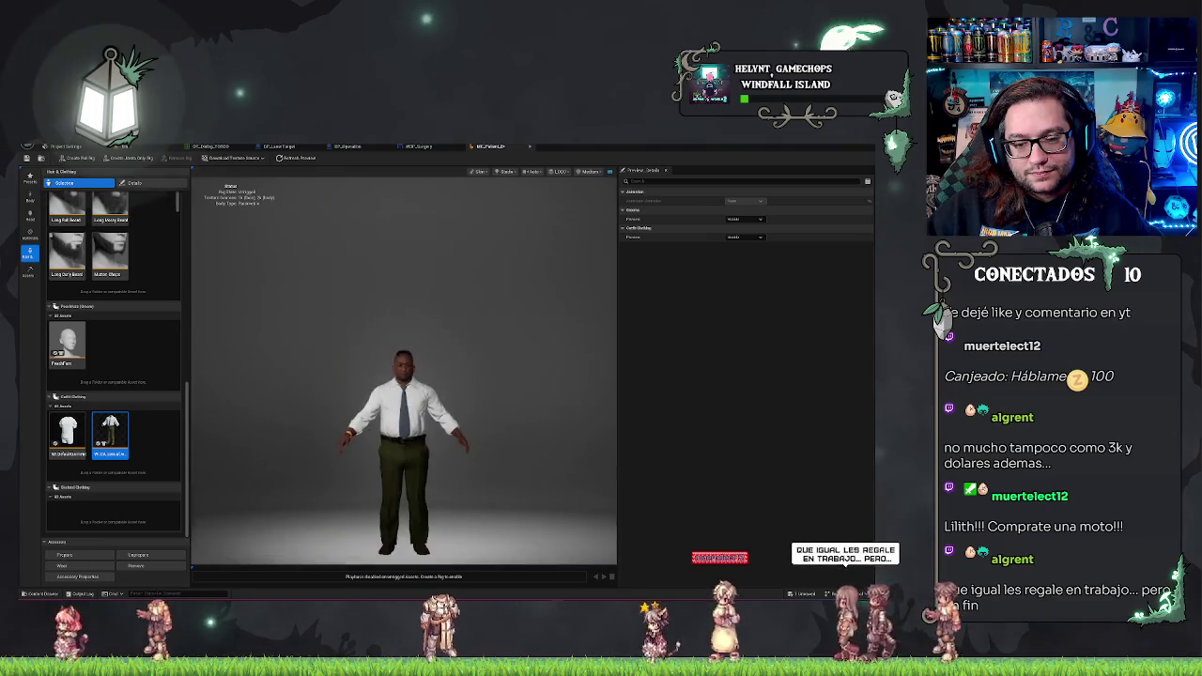
pyautogui.click(134, 183)
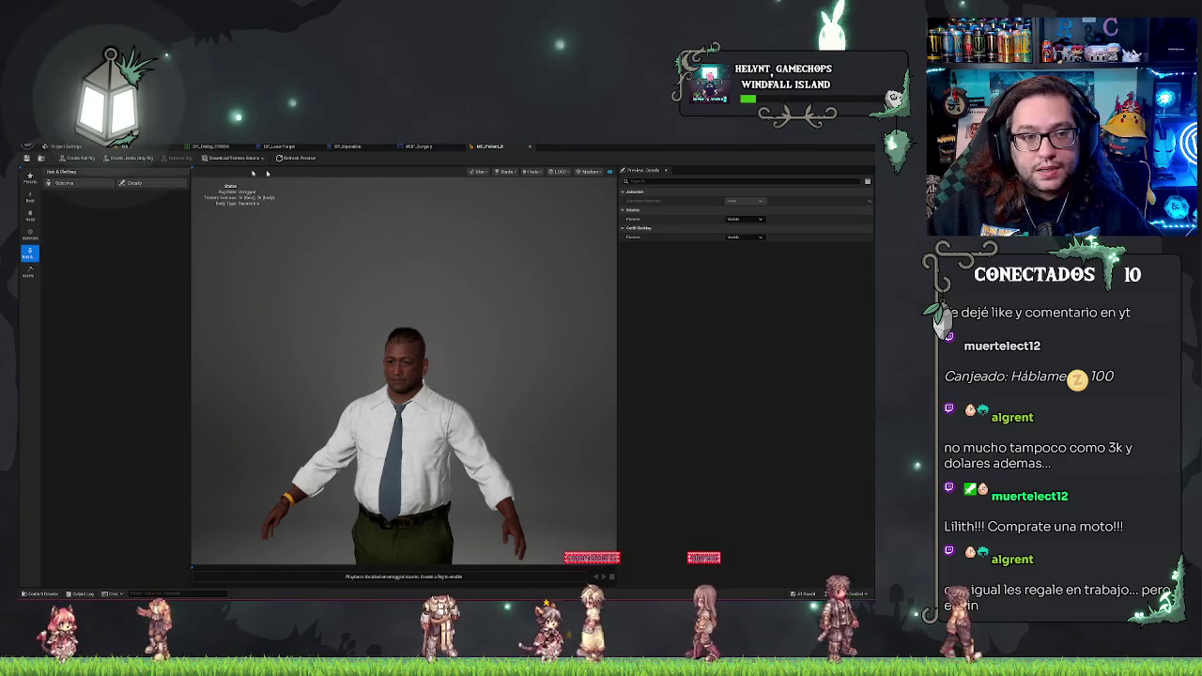
pyautogui.click(510, 147)
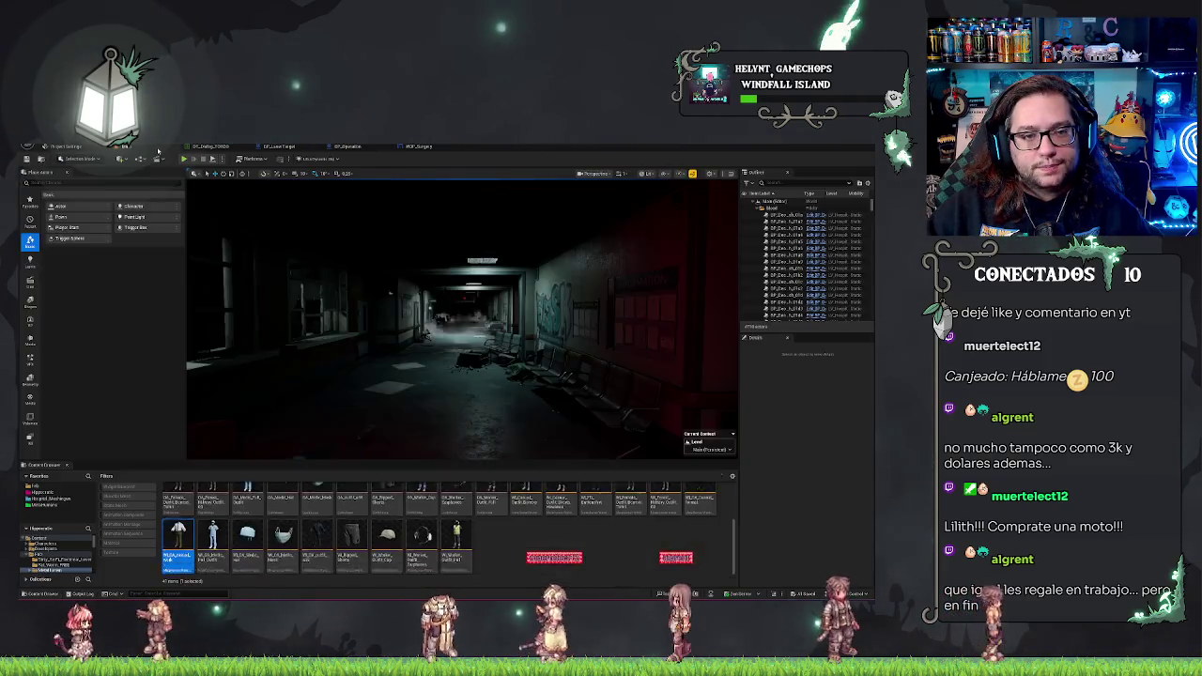
# Look through the Fab Miscellaneous assets, then bring up Project Settings on Project Description.
pyautogui.click(480, 545)
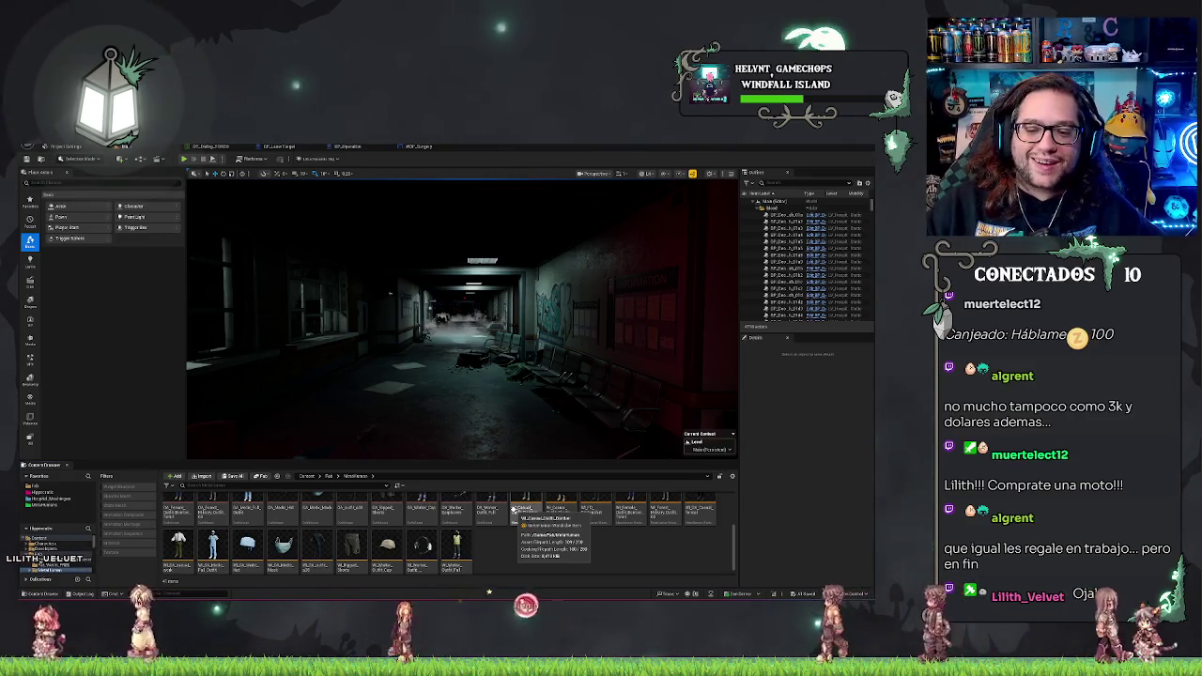
pyautogui.scroll(1, 526, 554)
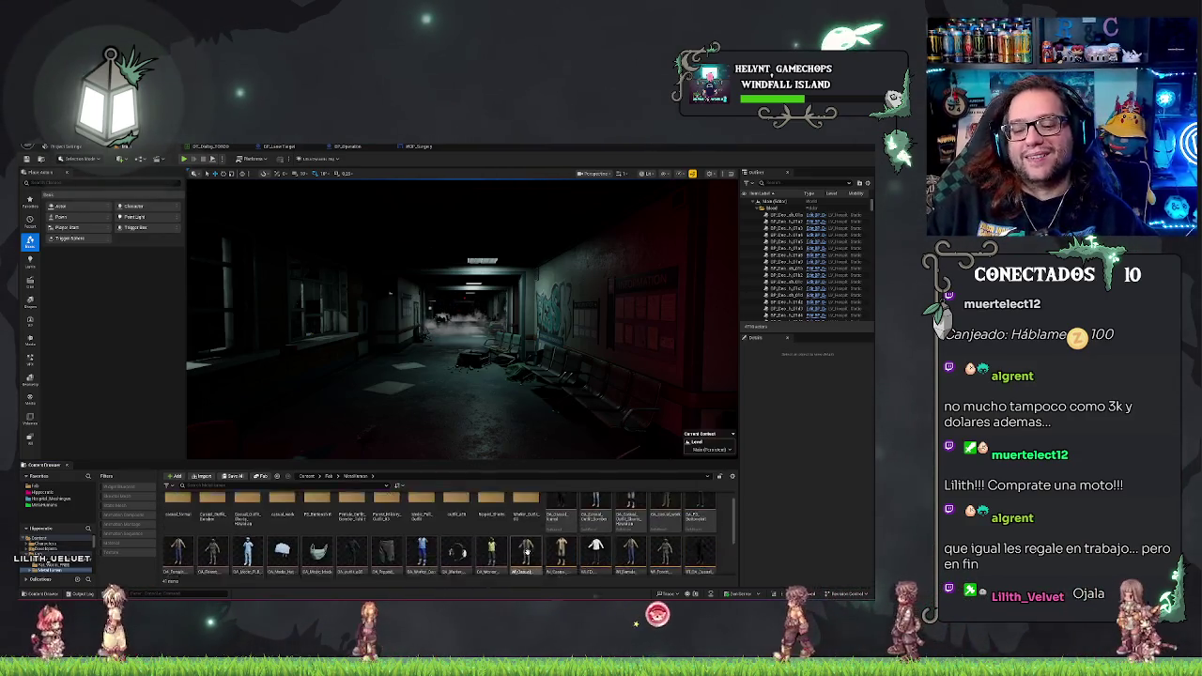
pyautogui.scroll(1, 527, 553)
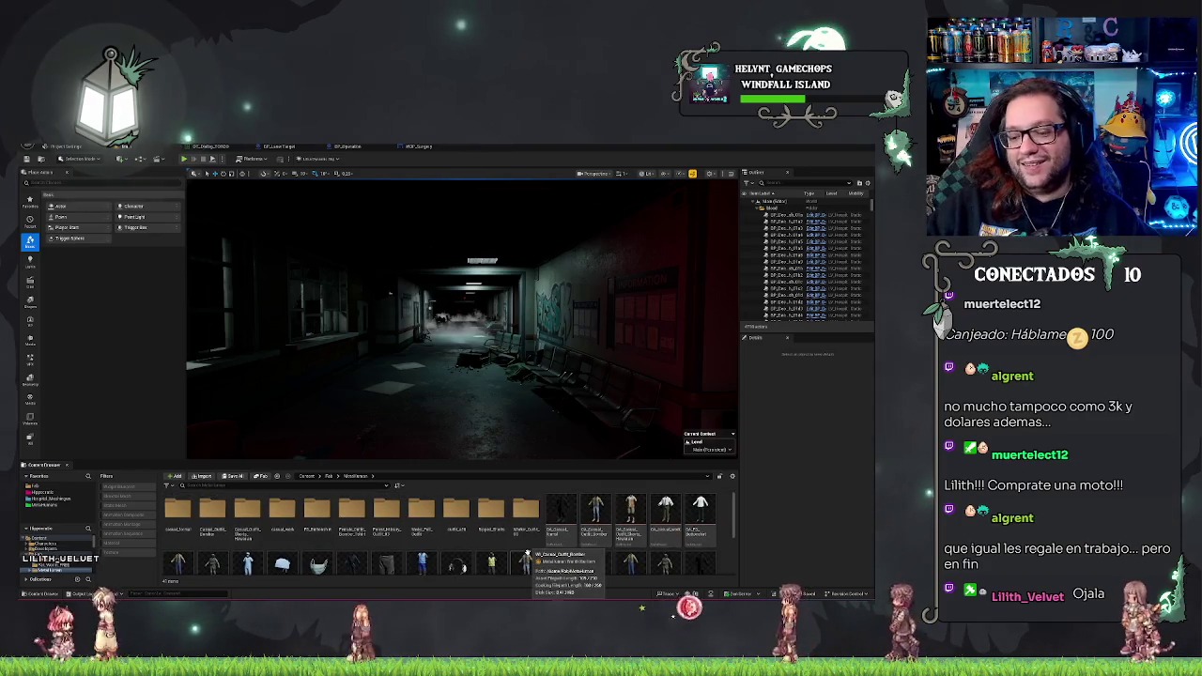
pyautogui.click(691, 514)
pyautogui.scroll(-3, 650, 533)
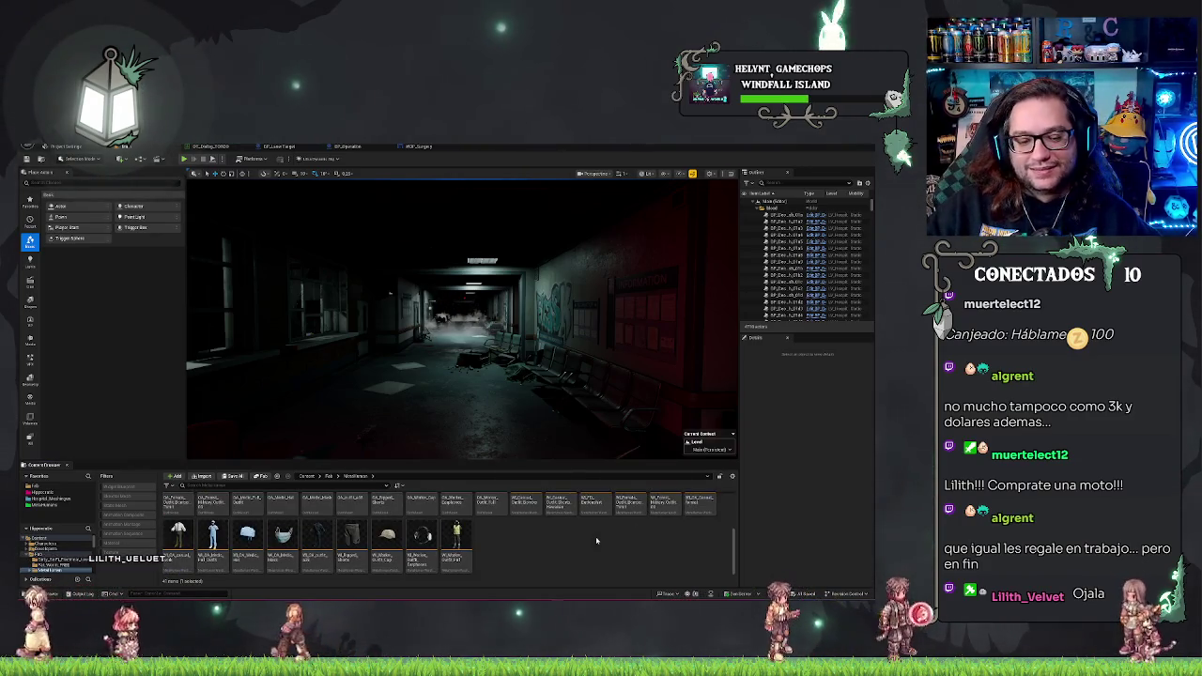
pyautogui.scroll(2, 596, 540)
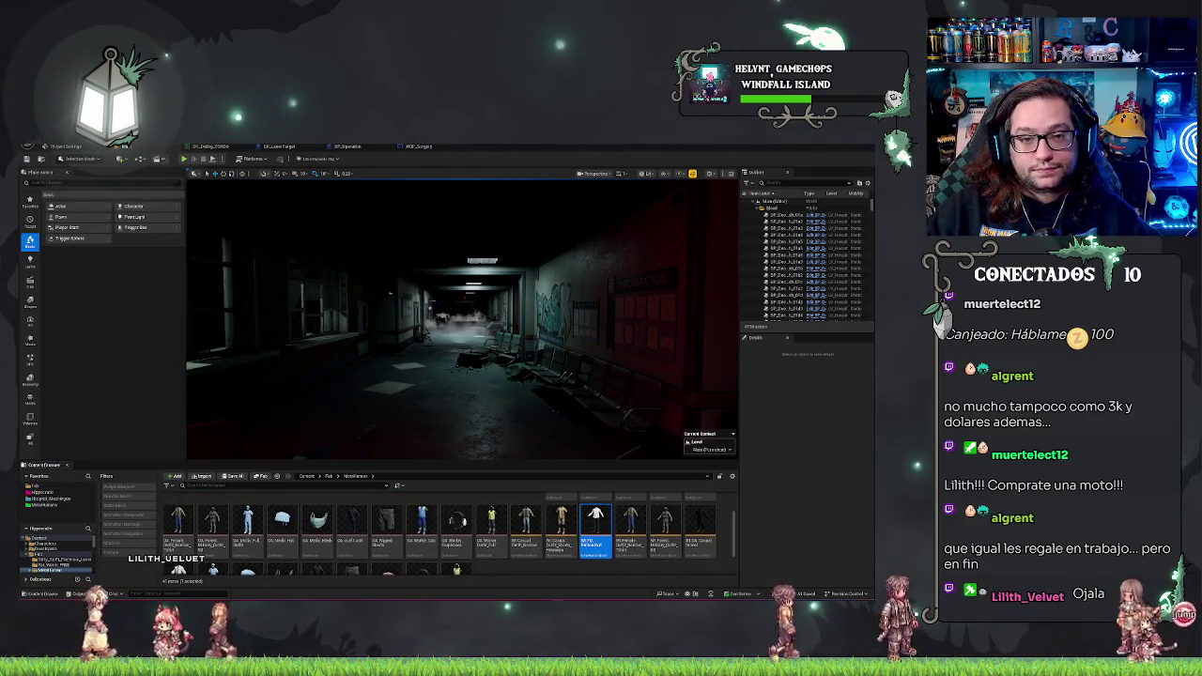
pyautogui.click(63, 152)
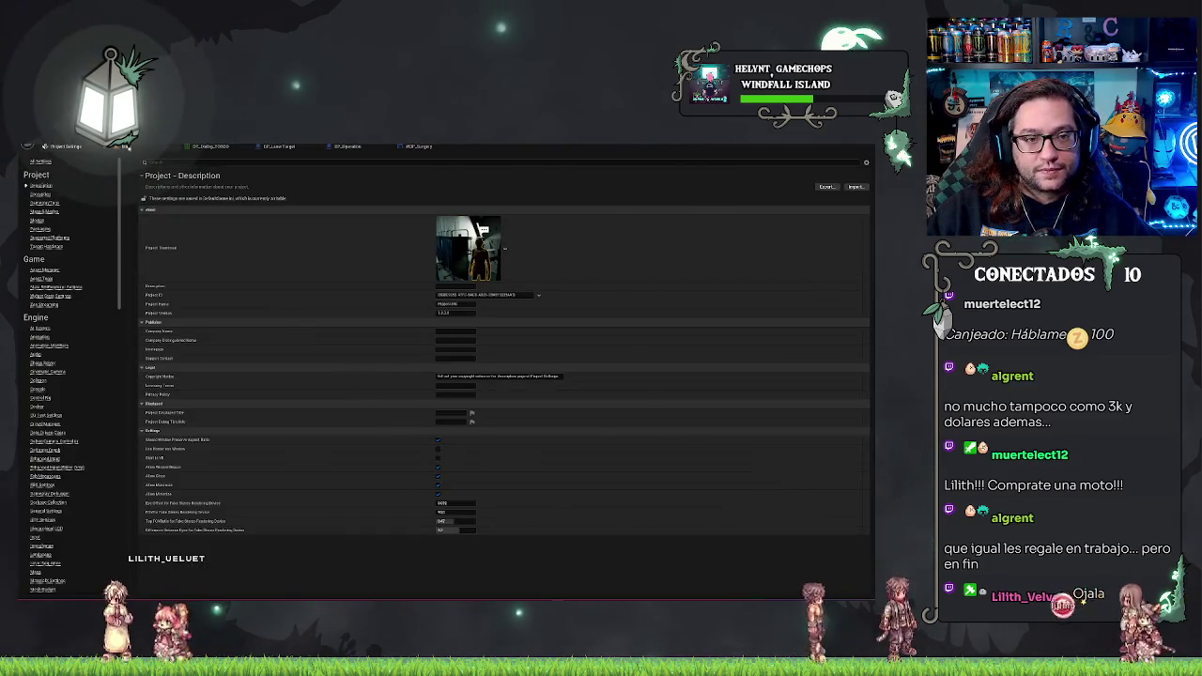
# Create a MetaHuman Character asset named MF_Paciente in Hipposcrato > Characters.
pyautogui.click(63, 151)
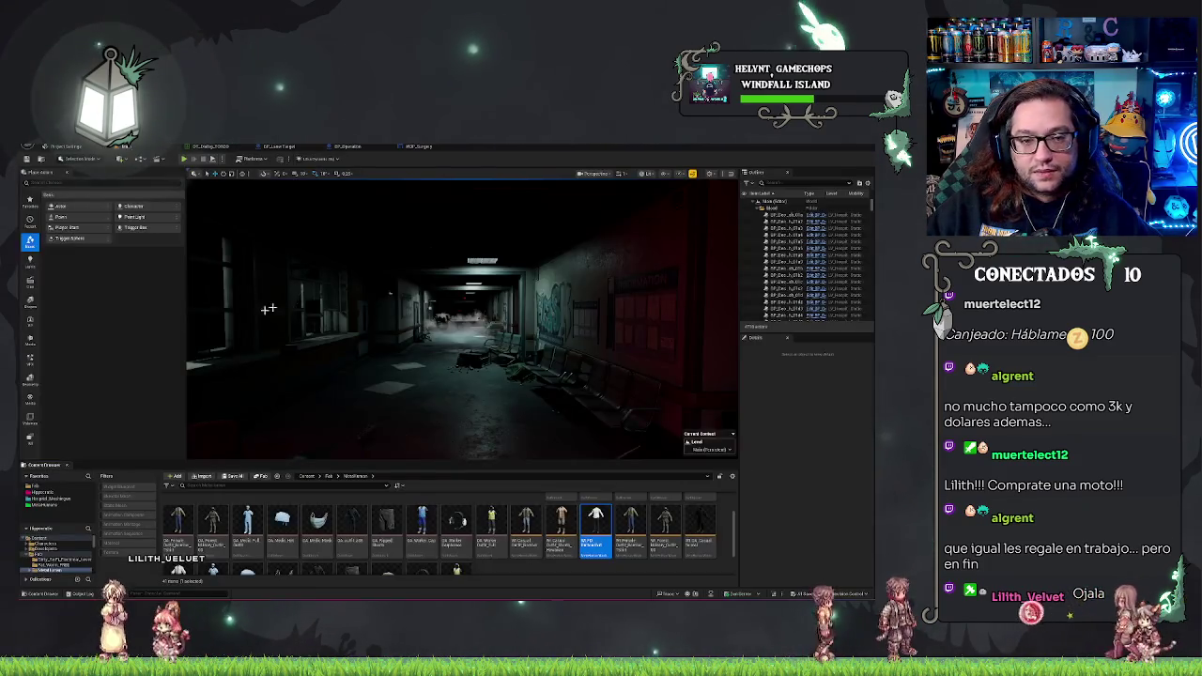
pyautogui.click(57, 493)
pyautogui.doubleClick(249, 510)
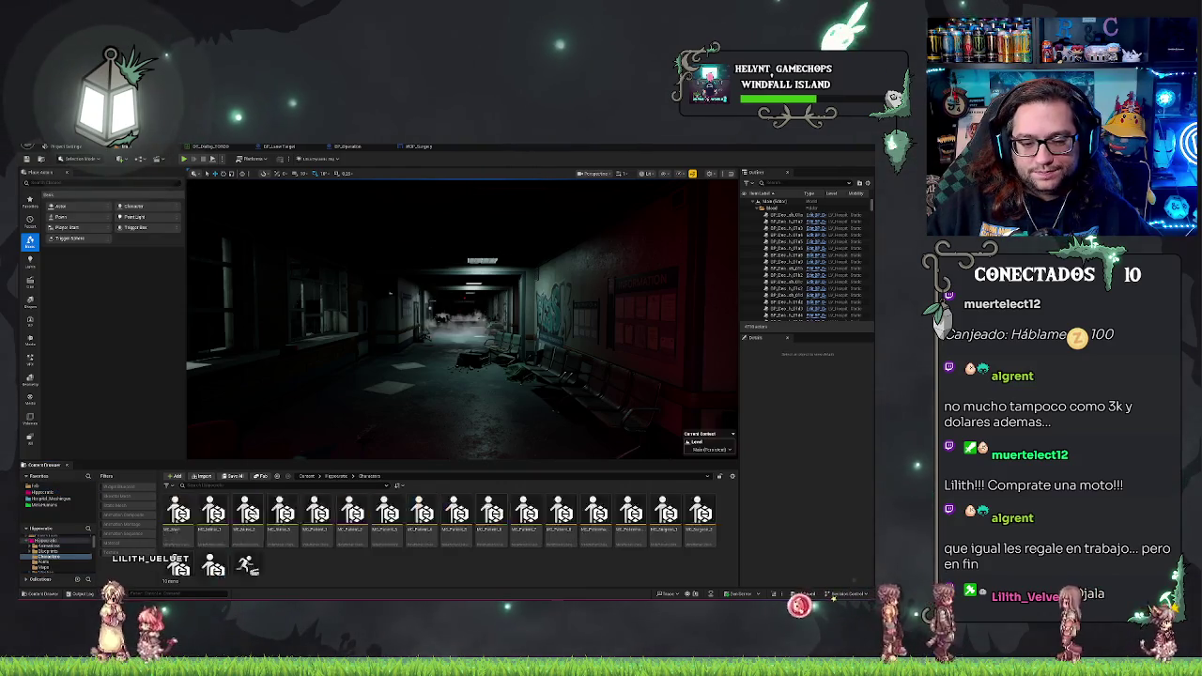
pyautogui.rightClick(508, 566)
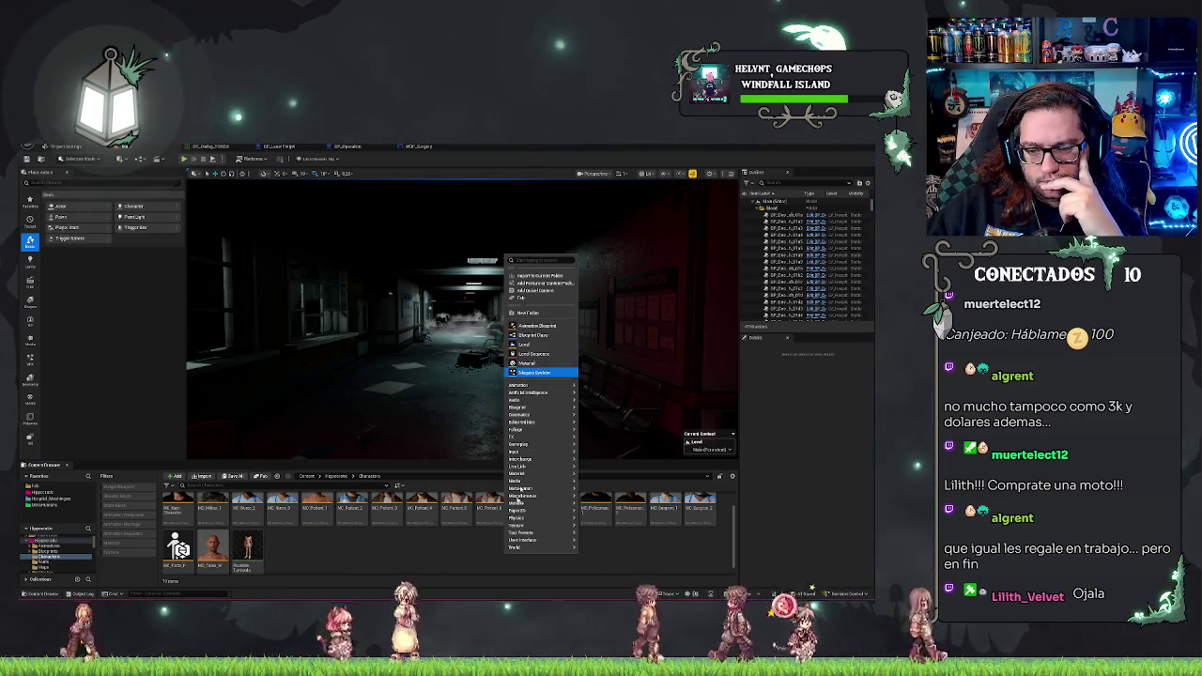
pyautogui.moveTo(538, 495)
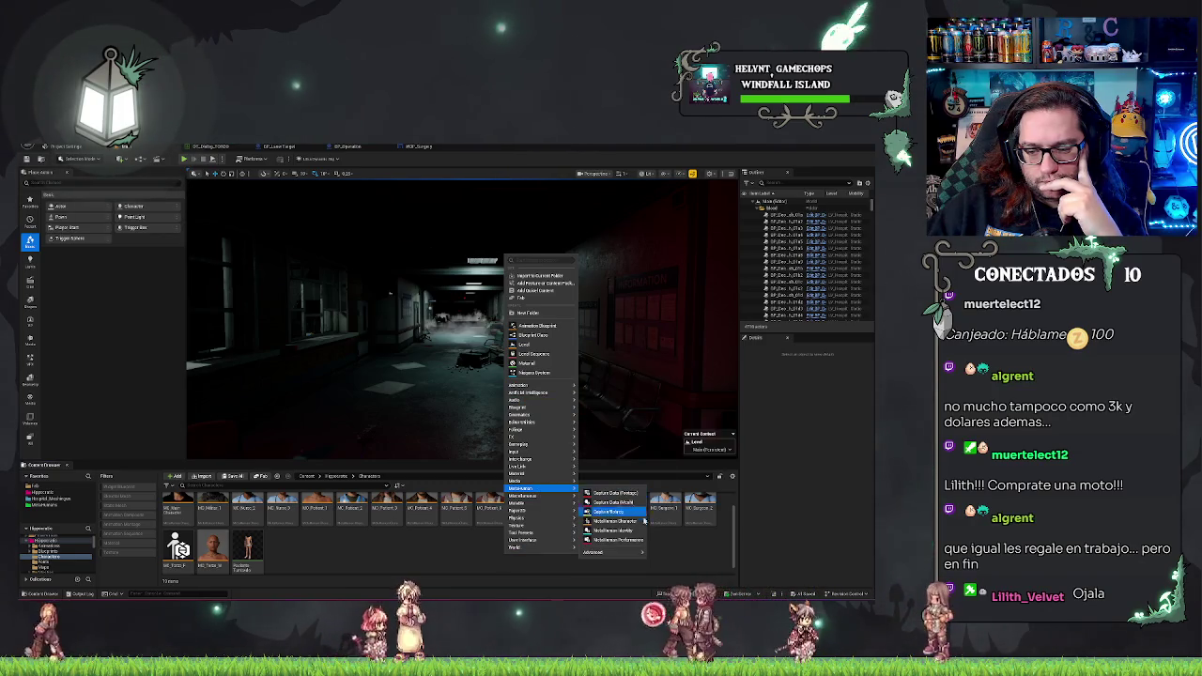
pyautogui.click(627, 521)
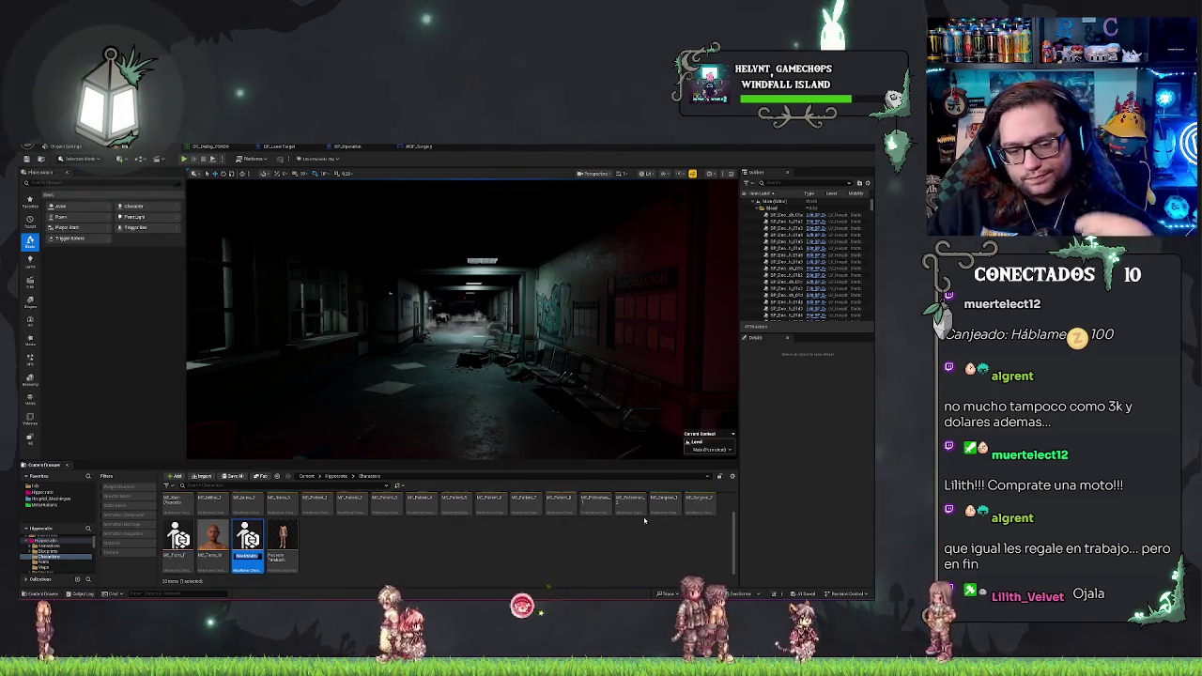
pyautogui.write('MF_Pac')
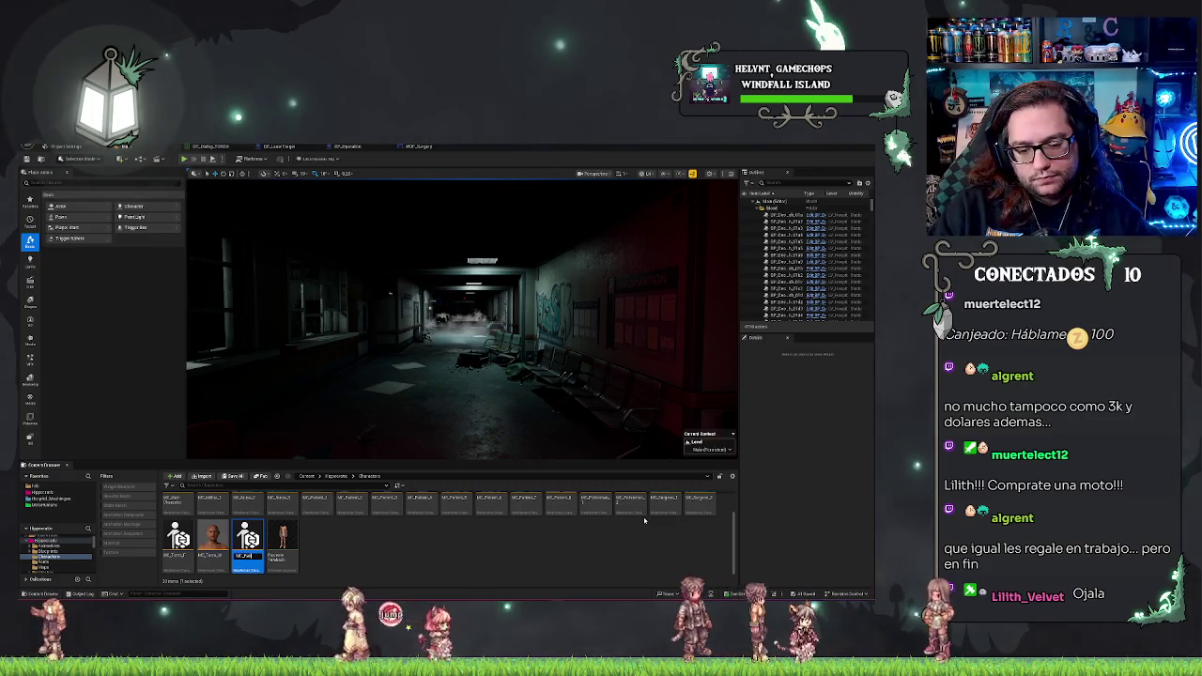
pyautogui.write('iente')
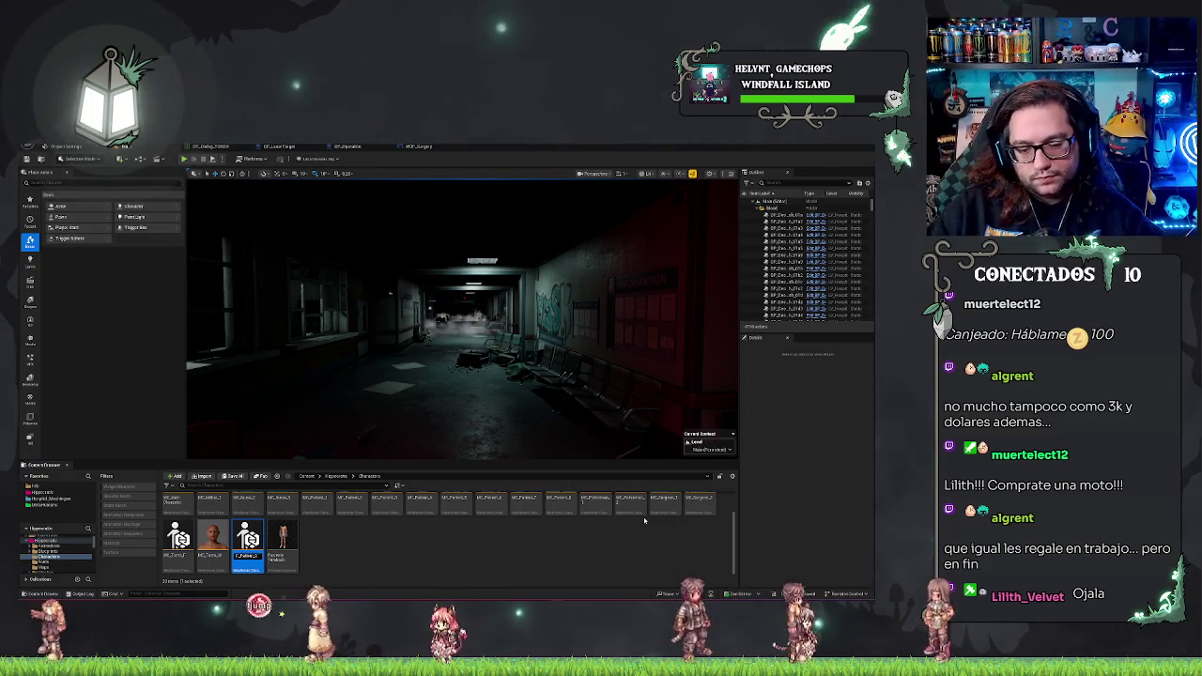
pyautogui.press('Return')
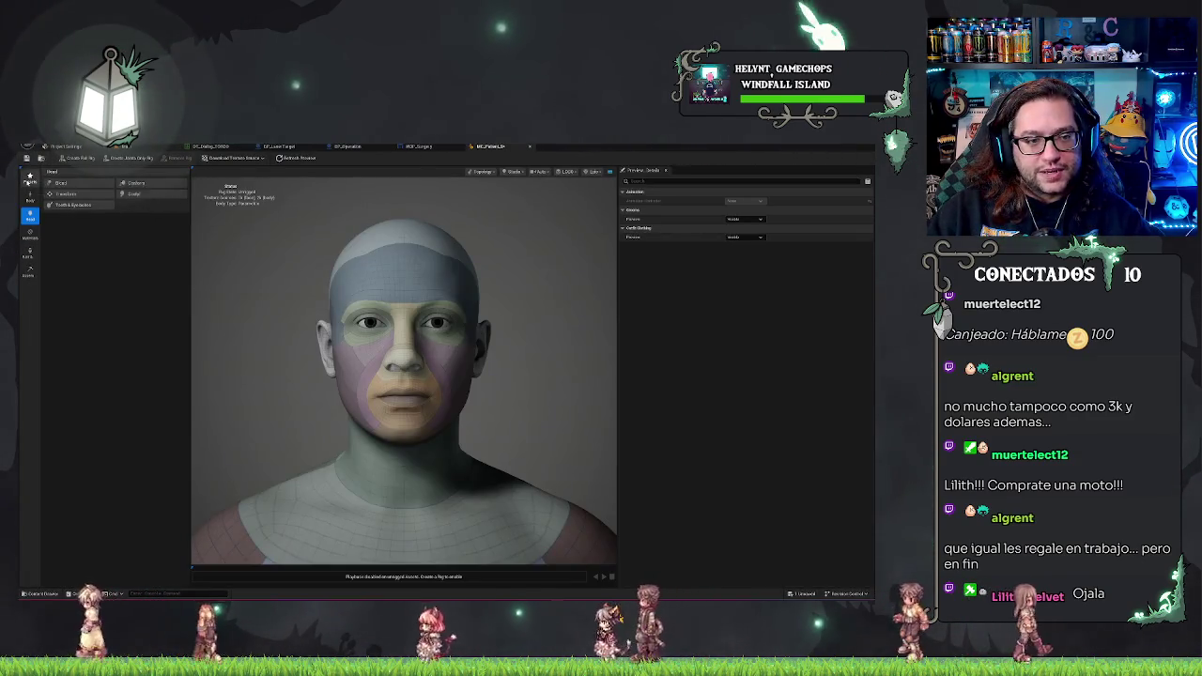
# Initialise MF_Paciente from a preset showing a bald woman's face.
pyautogui.click(30, 176)
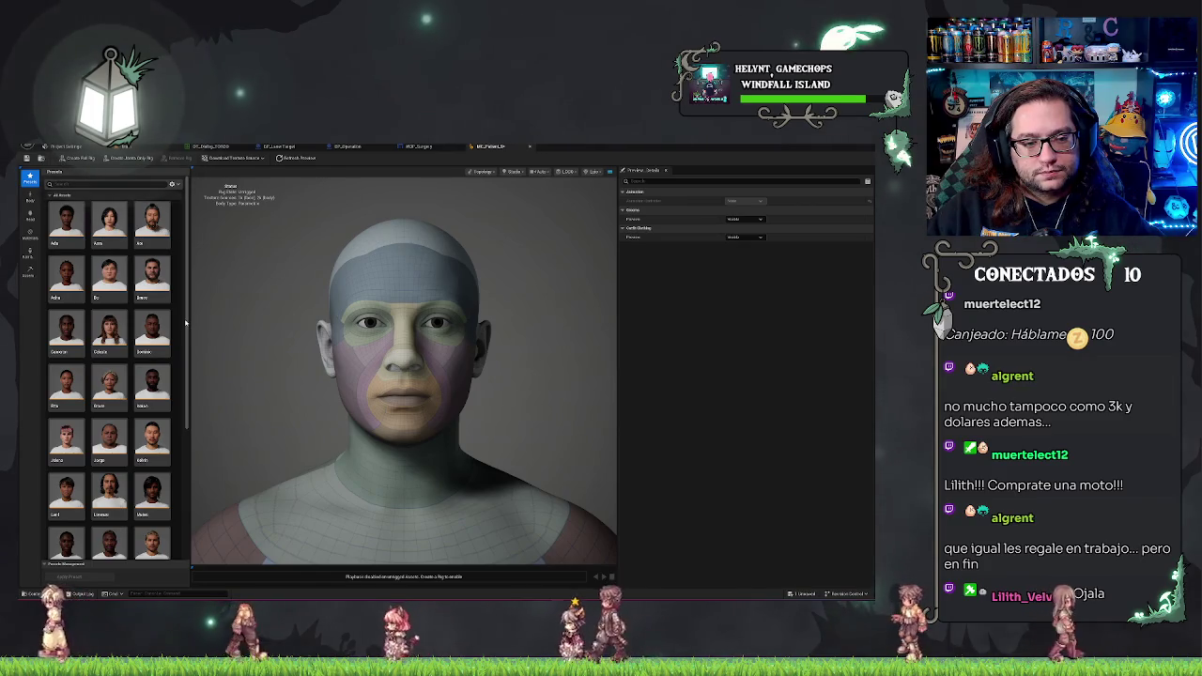
pyautogui.scroll(-4, 173, 311)
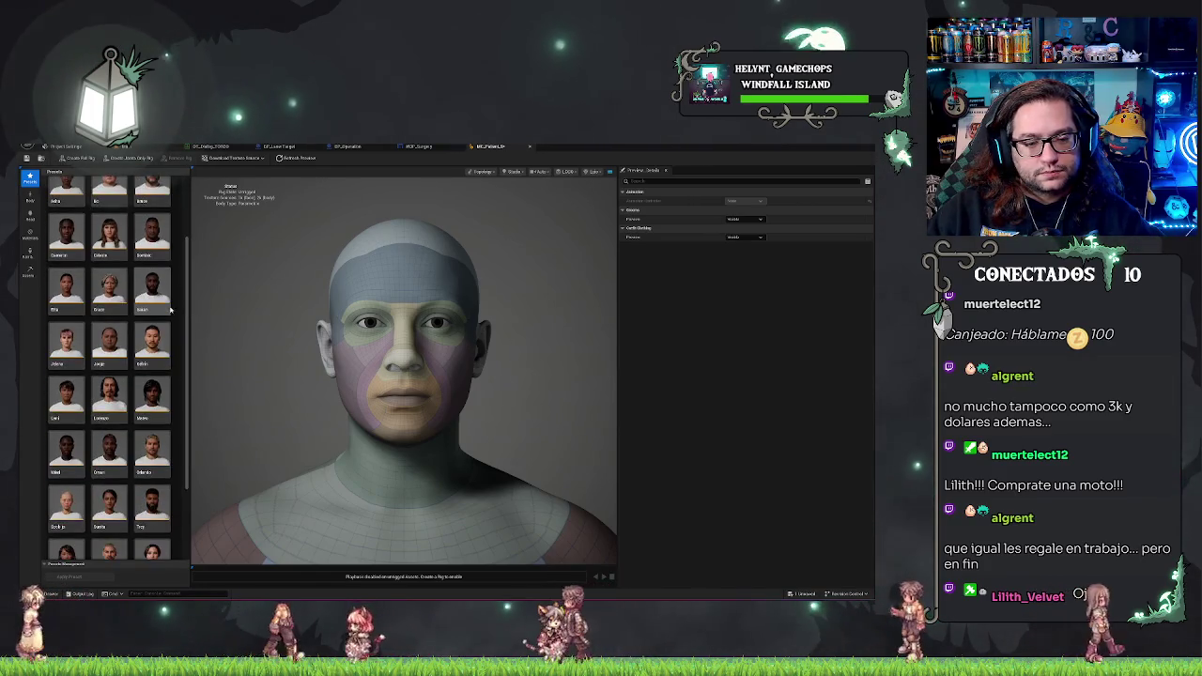
pyautogui.doubleClick(109, 475)
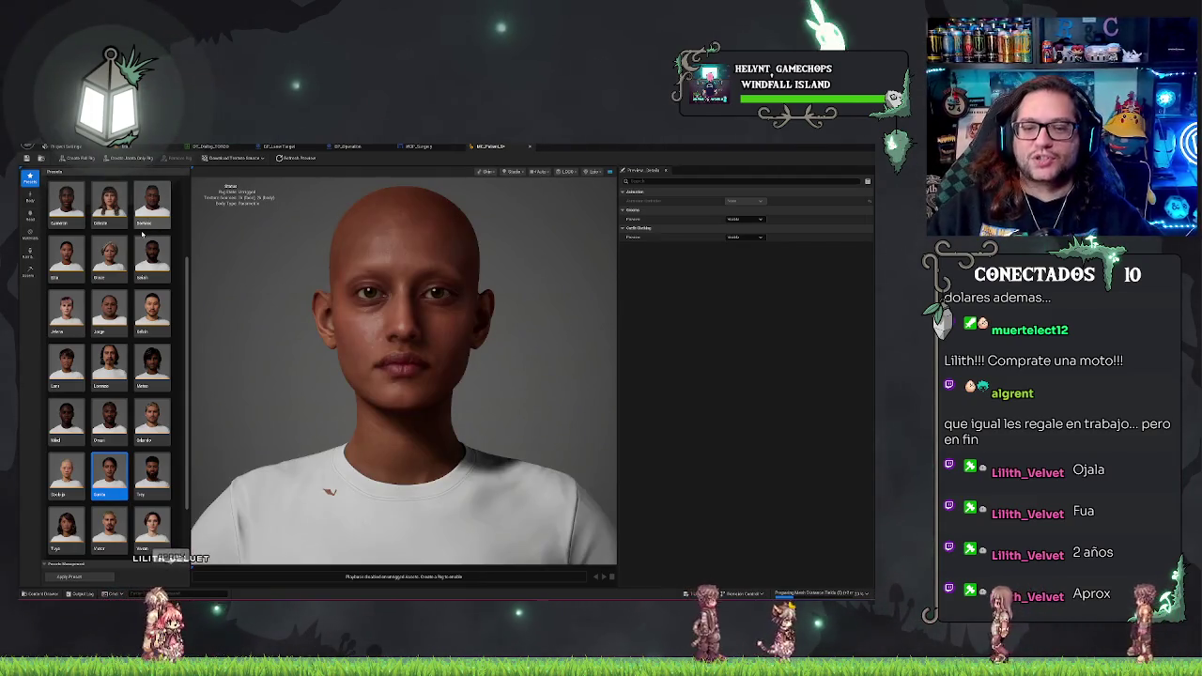
pyautogui.scroll(-1, 148, 330)
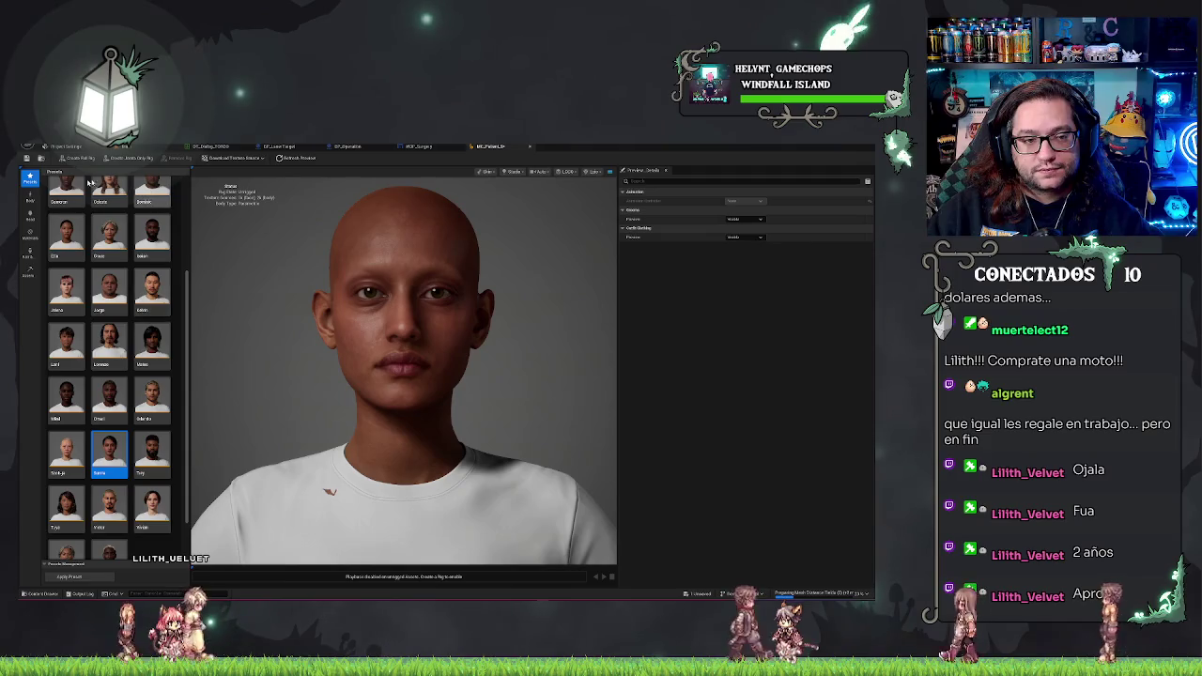
# Give the woman short dark hair and the default grey tank-top outfit.
pyautogui.click(31, 252)
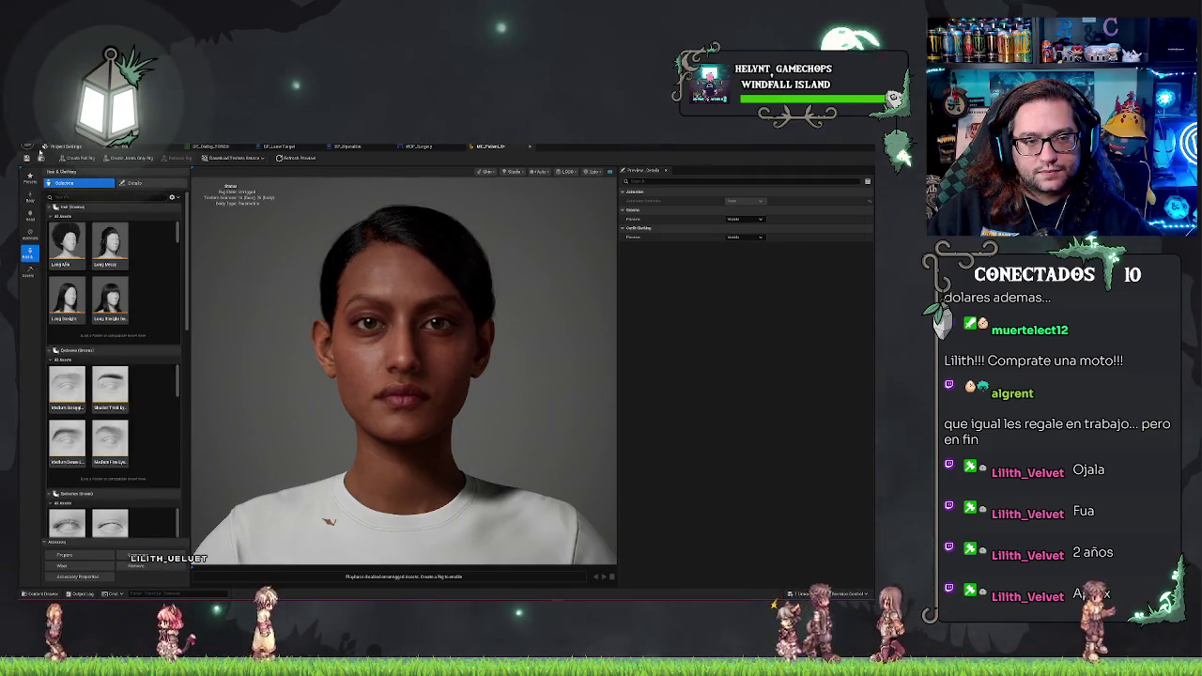
pyautogui.click(133, 185)
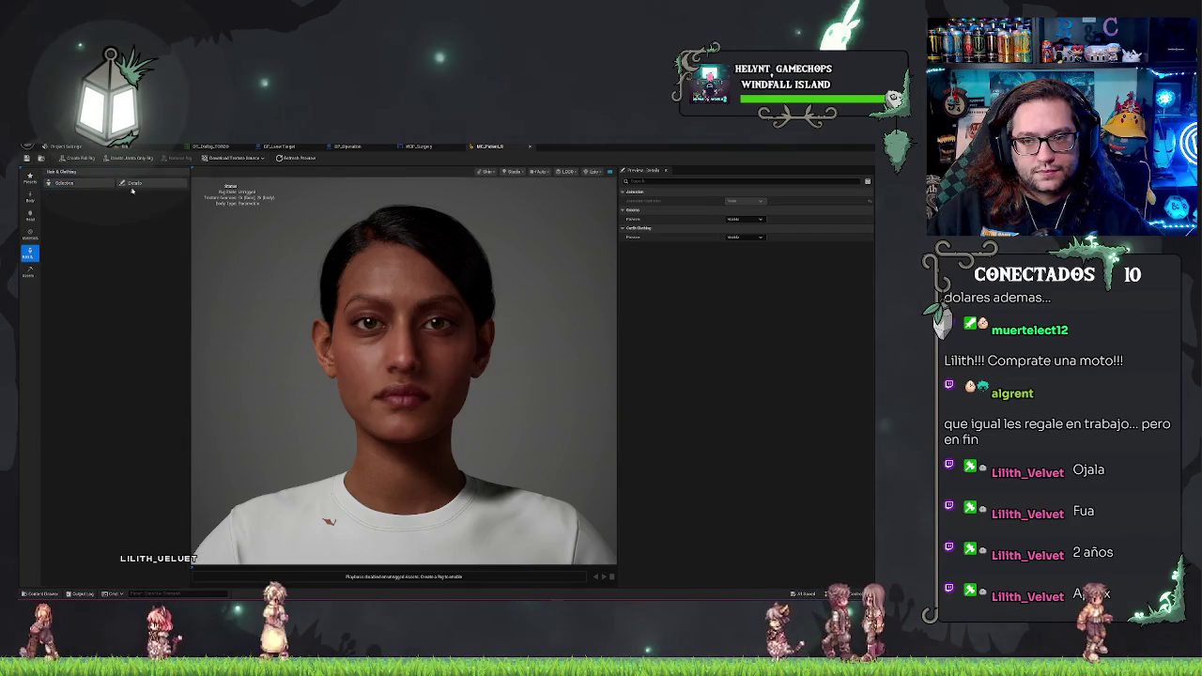
pyautogui.click(29, 262)
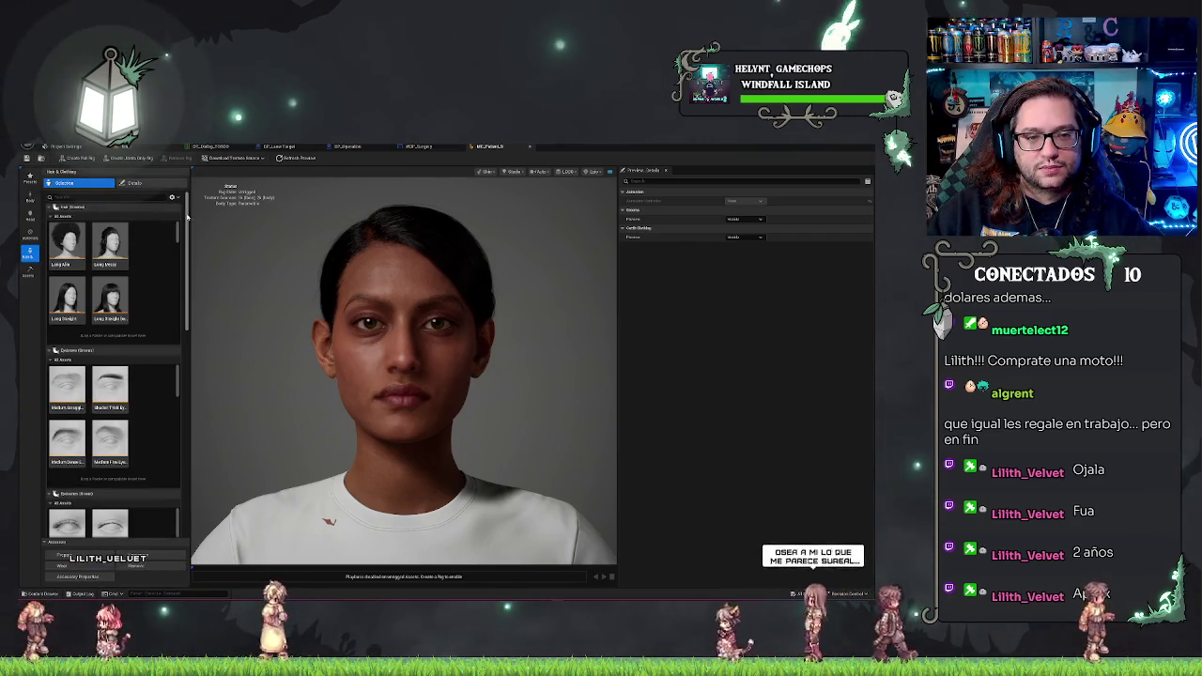
pyautogui.moveTo(187, 216); pyautogui.dragTo(219, 405)
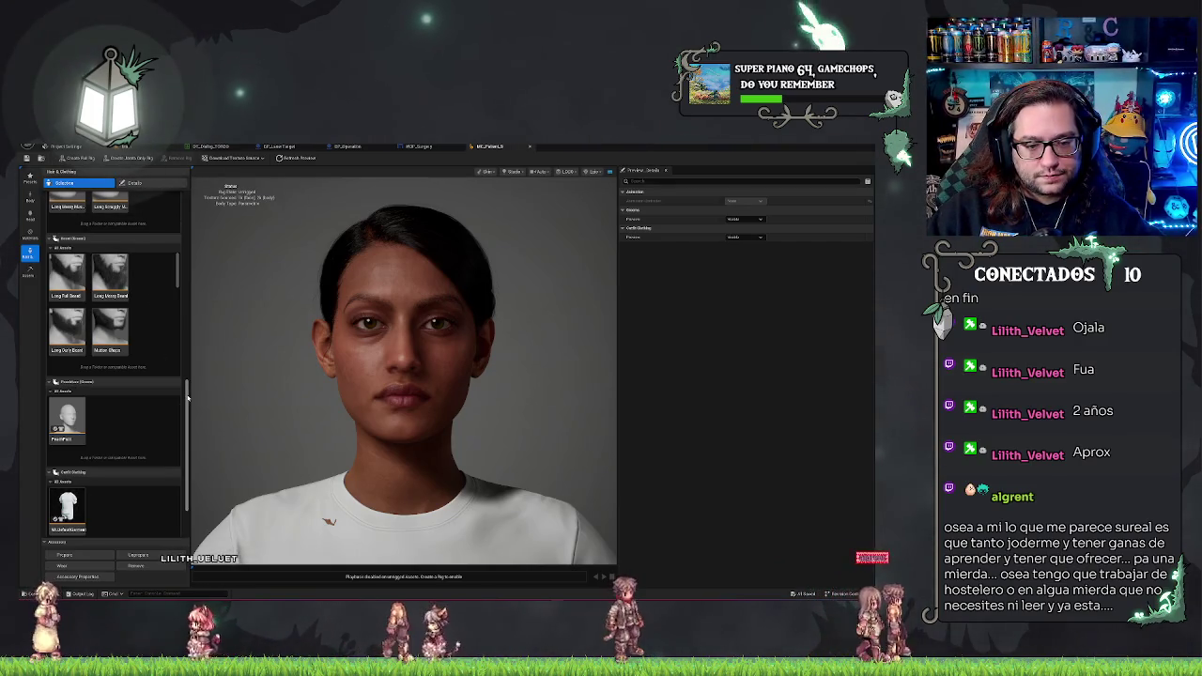
pyautogui.scroll(-1, 179, 409)
pyautogui.scroll(-3, 192, 409)
pyautogui.click(74, 434)
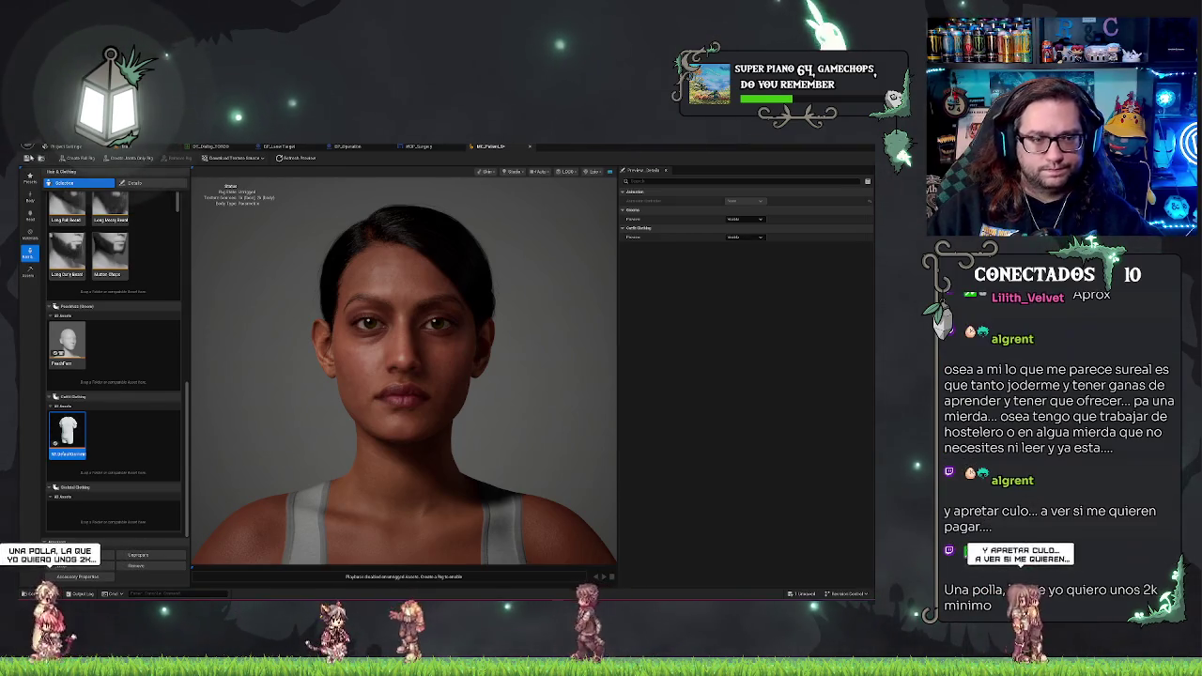
pyautogui.click(209, 147)
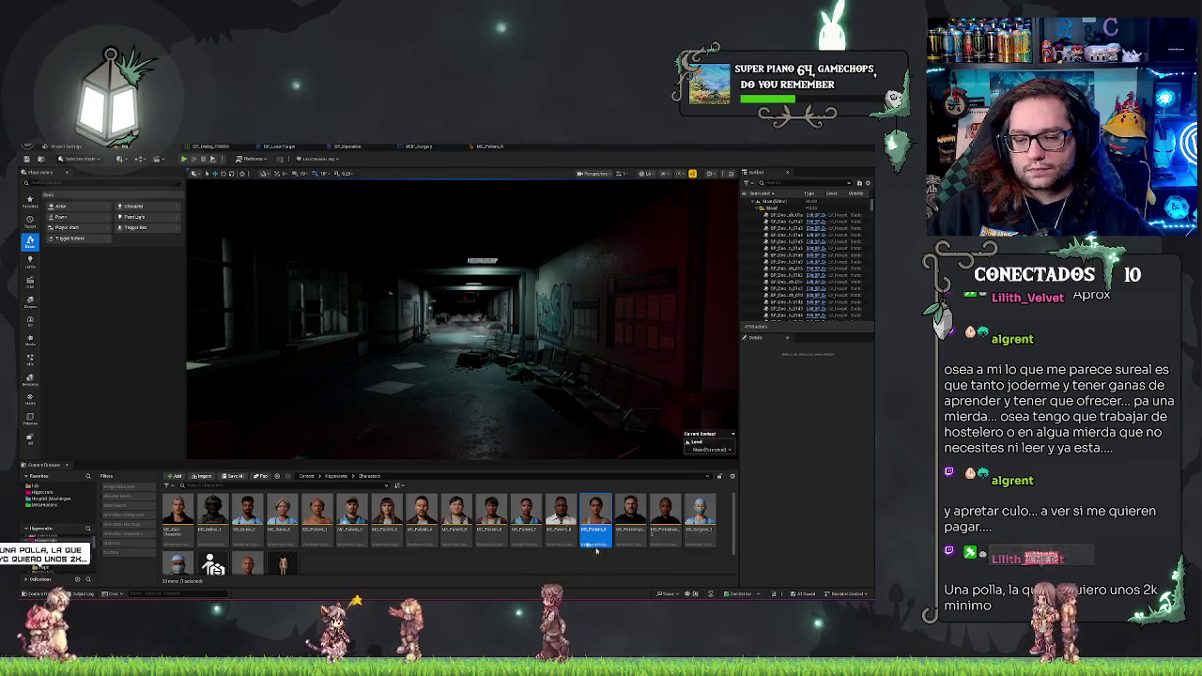
# Set the MetaHuman editor's preview quality to Medium.
pyautogui.click(504, 148)
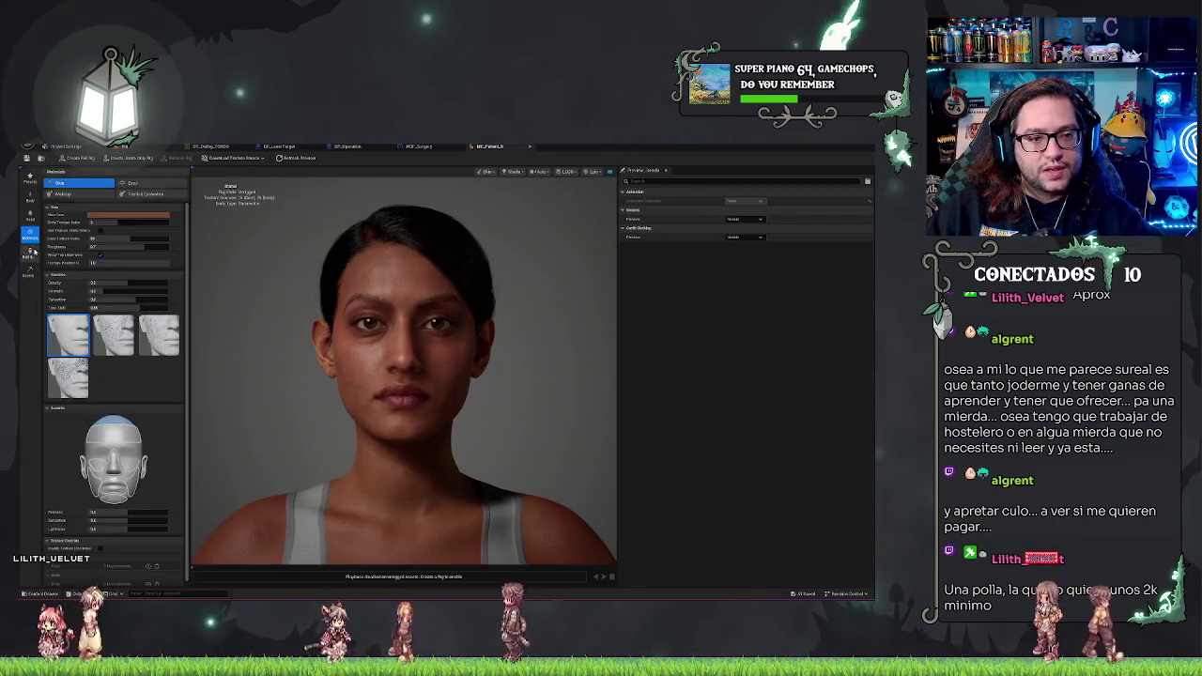
pyautogui.scroll(-10, 170, 471)
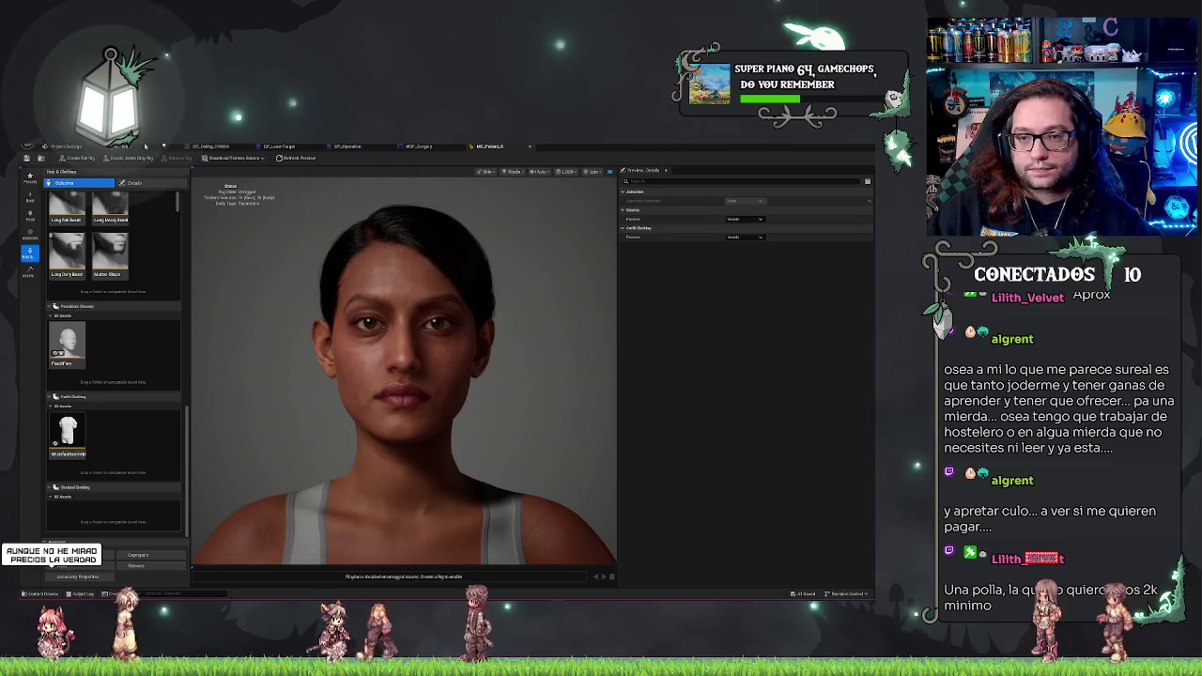
pyautogui.click(125, 146)
pyautogui.click(488, 146)
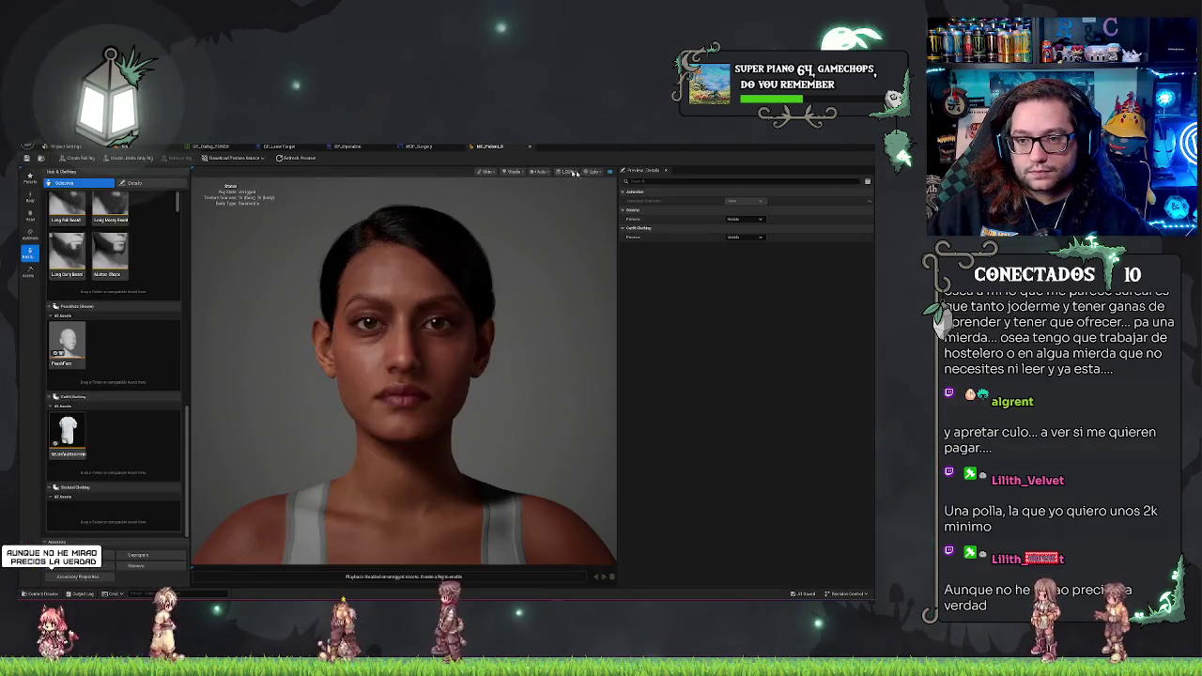
pyautogui.click(610, 191)
pyautogui.click(125, 146)
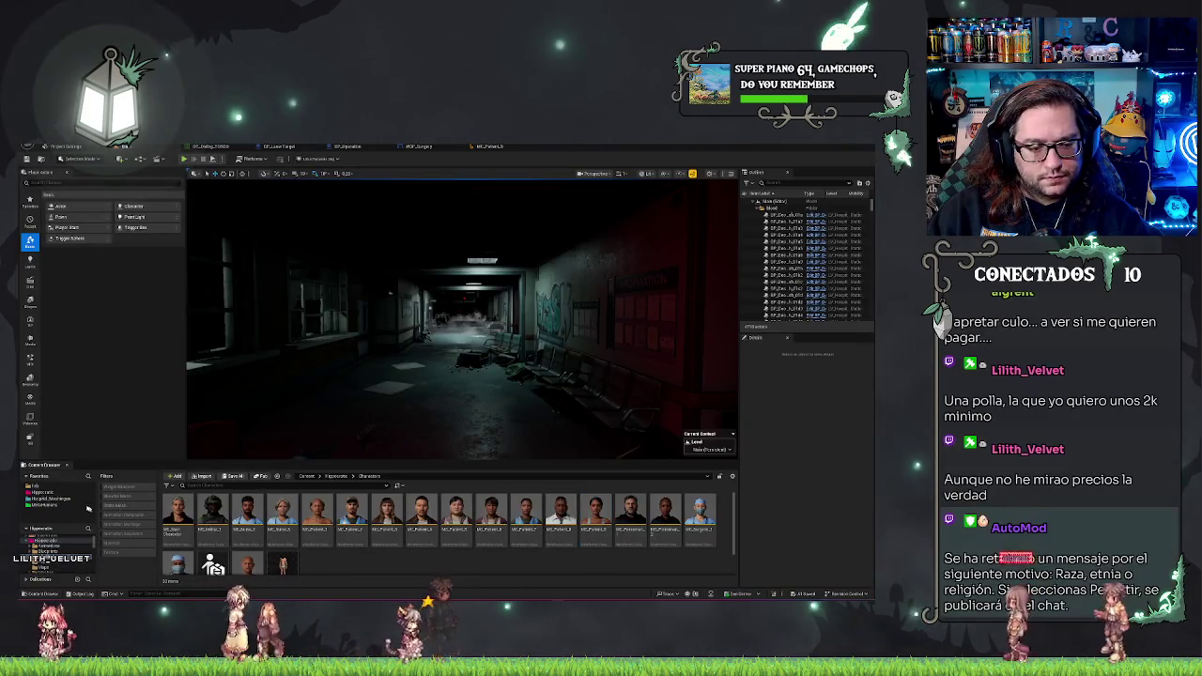
# Drag the white shirt asset from Fab > MetaHumans onto the patient's Outfit Clothing.
pyautogui.click(40, 486)
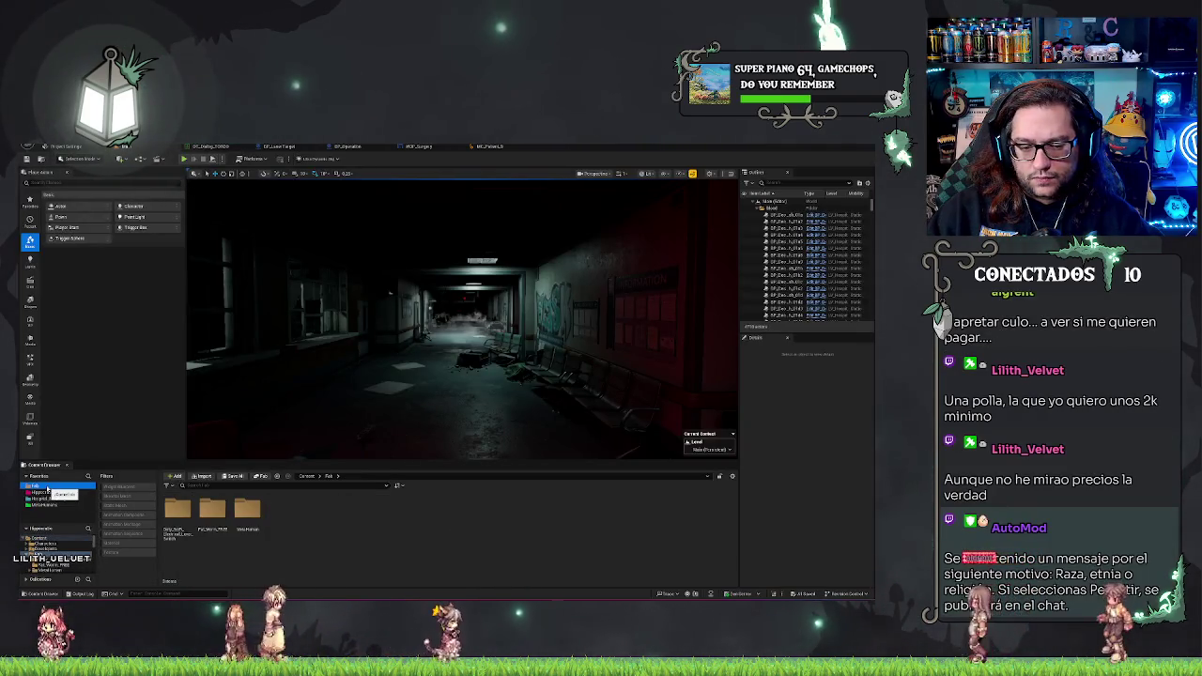
pyautogui.doubleClick(247, 512)
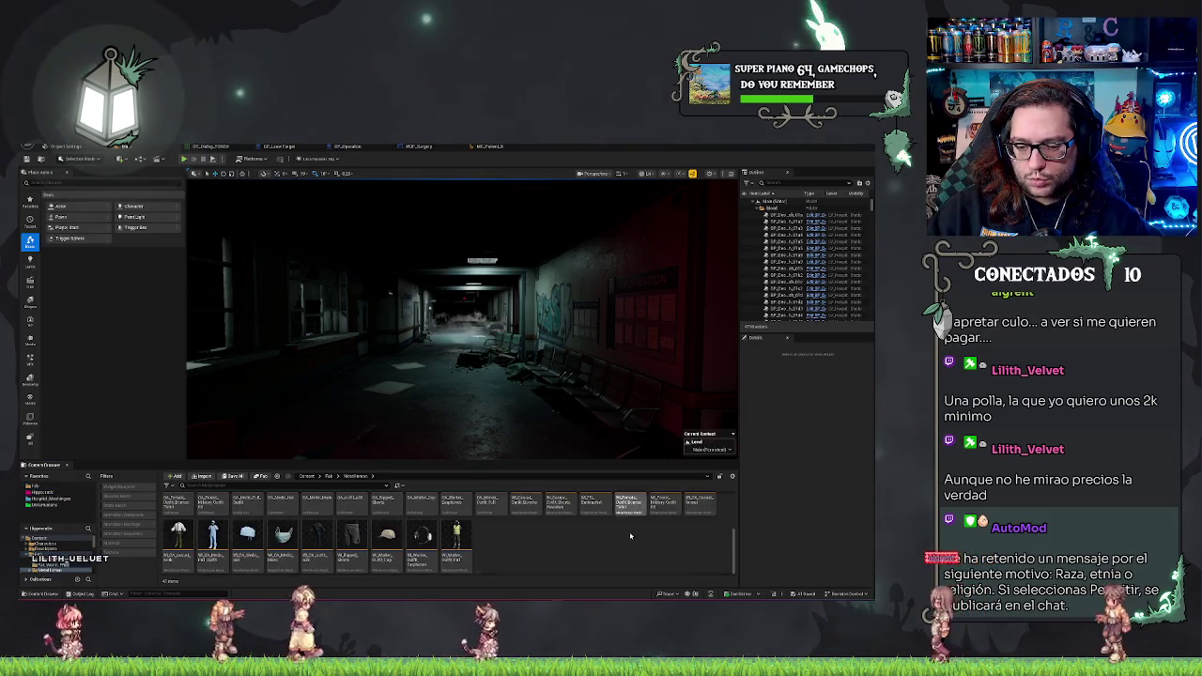
pyautogui.click(595, 528)
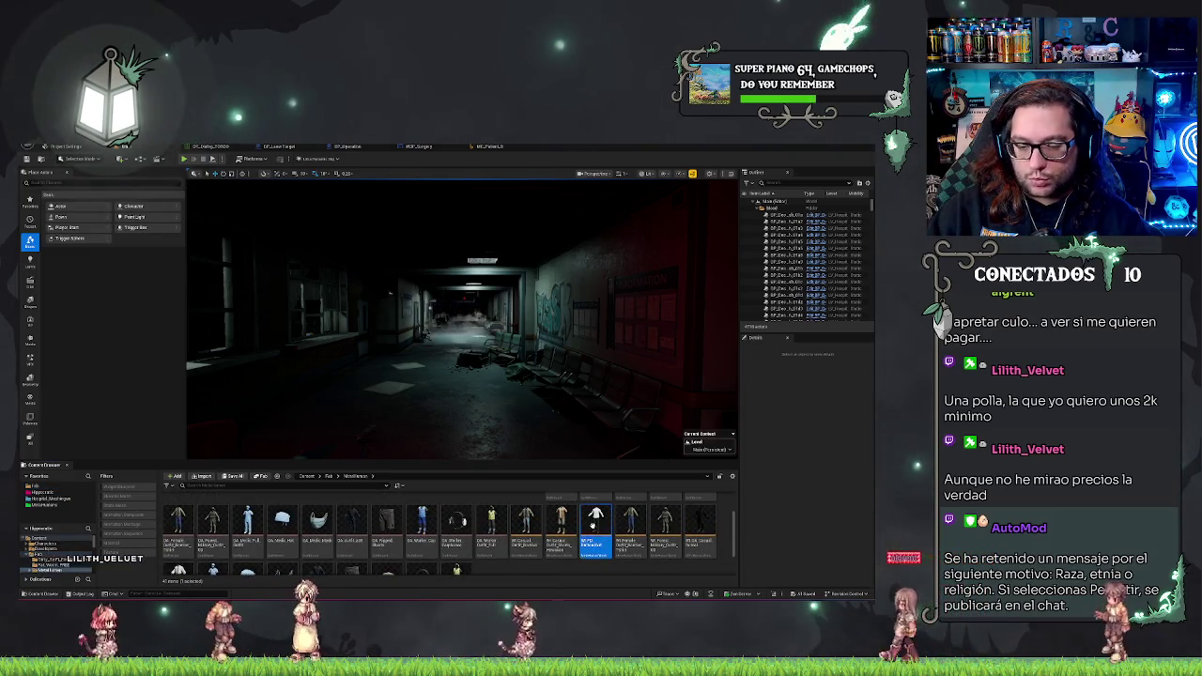
pyautogui.moveTo(498, 157); pyautogui.dragTo(108, 433)
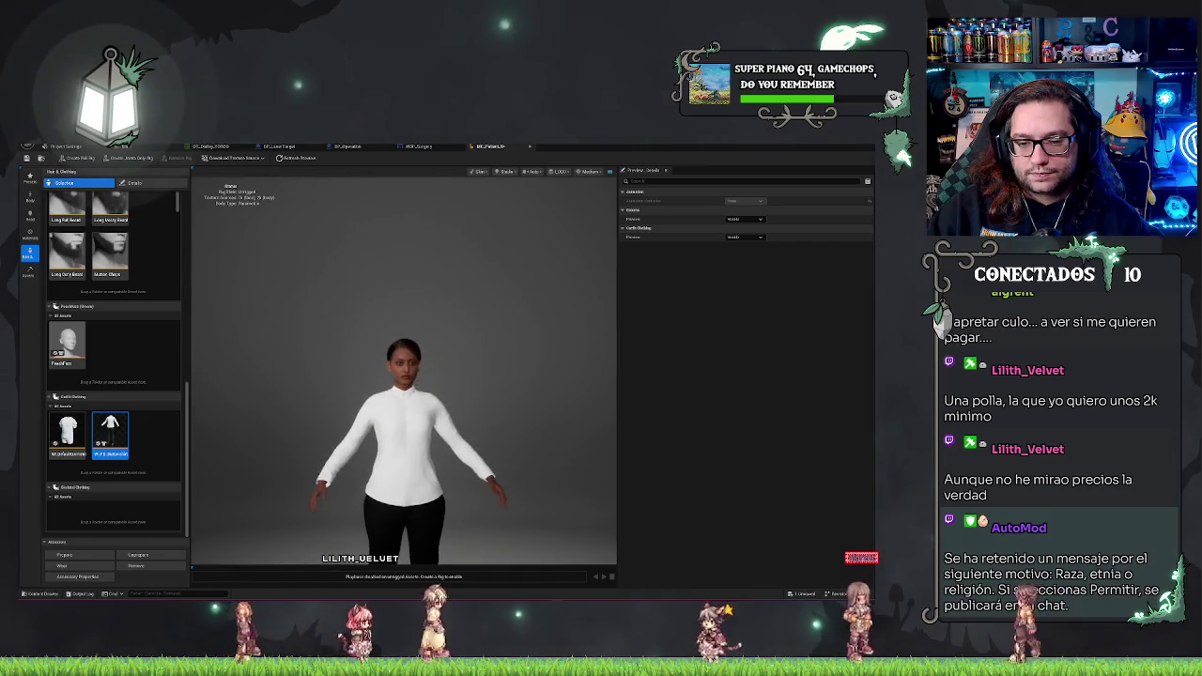
# Close the ME_Patient MetaHuman editor and return to the hospital level editor.
pyautogui.scroll(3, 443, 378)
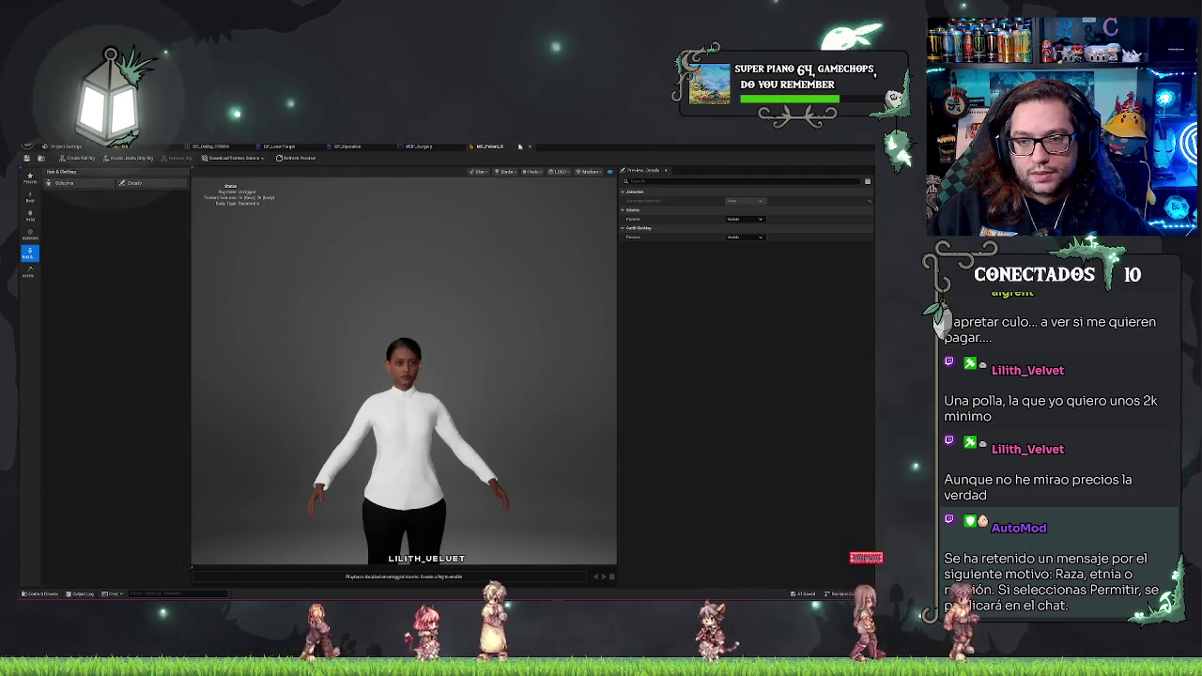
pyautogui.click(529, 146)
pyautogui.click(143, 149)
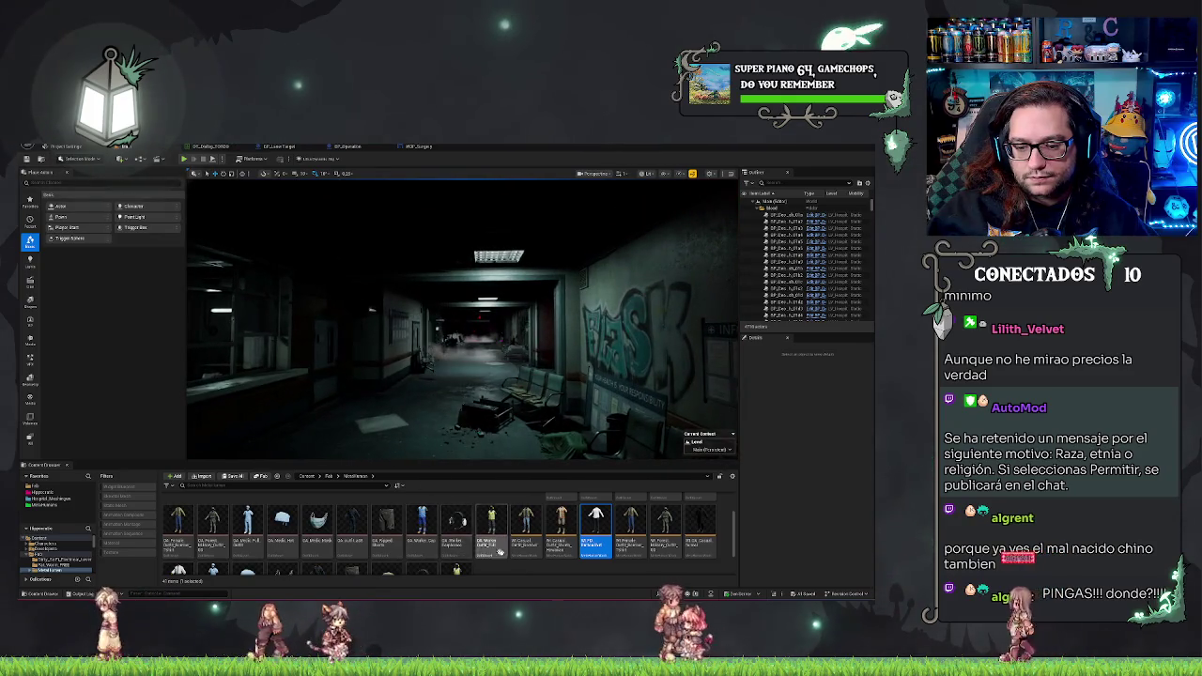
# Clear the outfit asset selection and open the Hippocratic Characters folder.
pyautogui.click(536, 572)
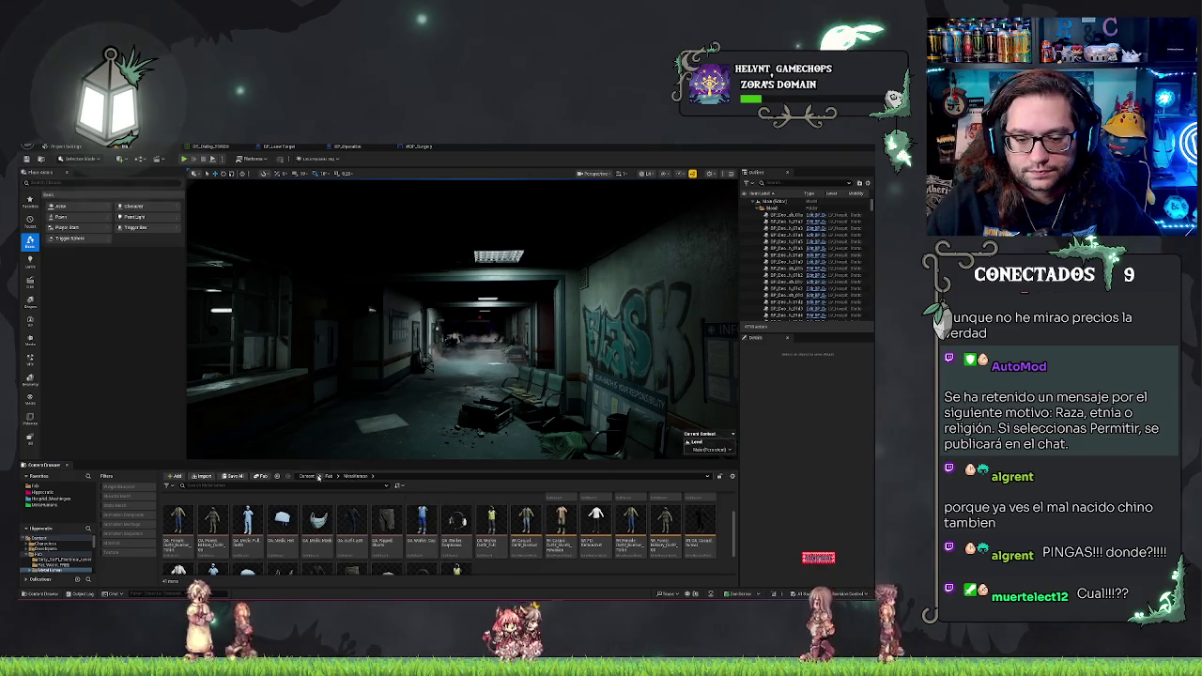
pyautogui.click(36, 492)
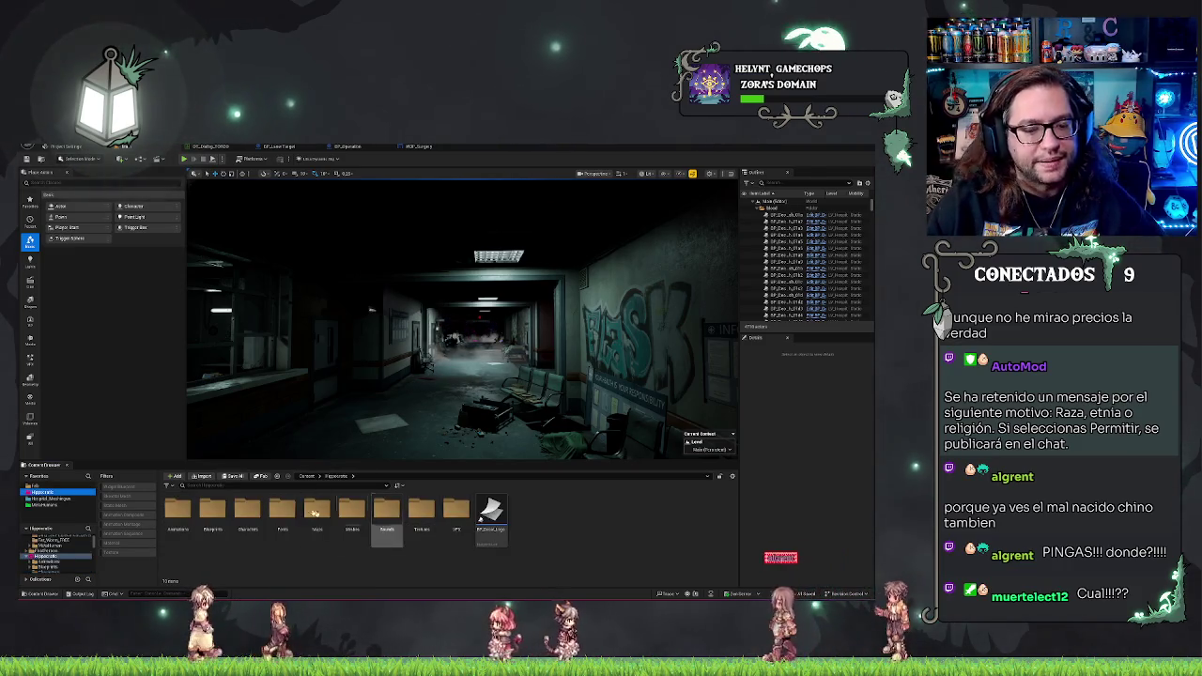
pyautogui.doubleClick(247, 517)
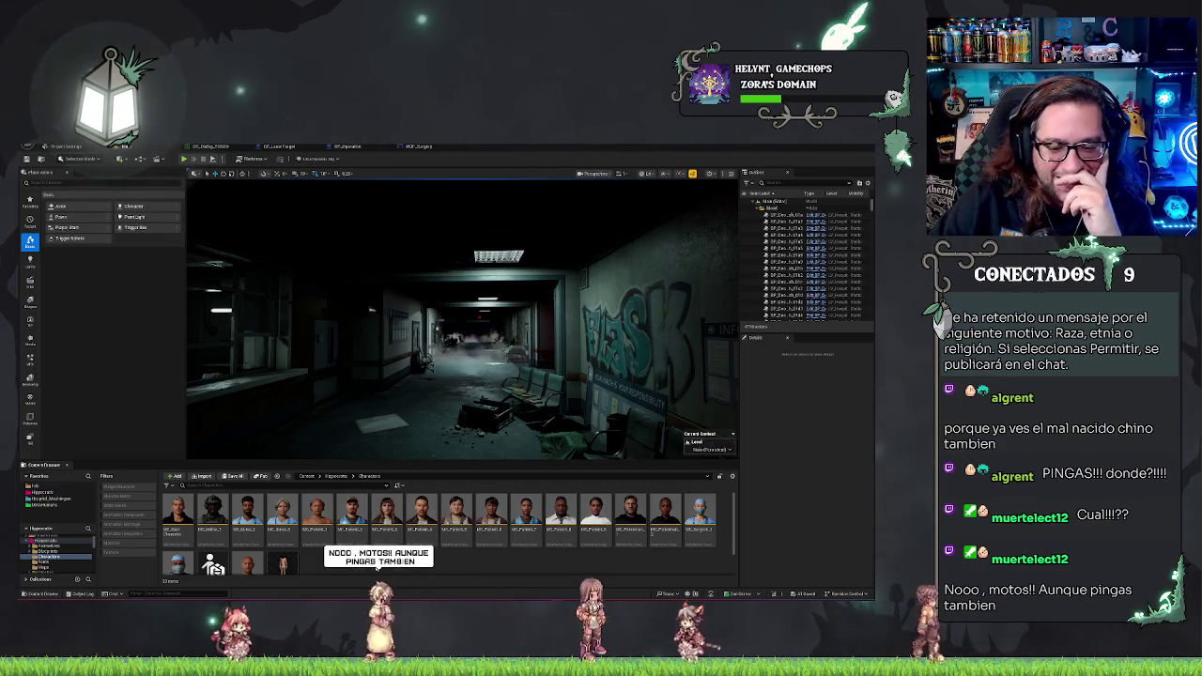
# Select and deselect a character asset, then go back to the Hippocratic folder root.
pyautogui.click(247, 522)
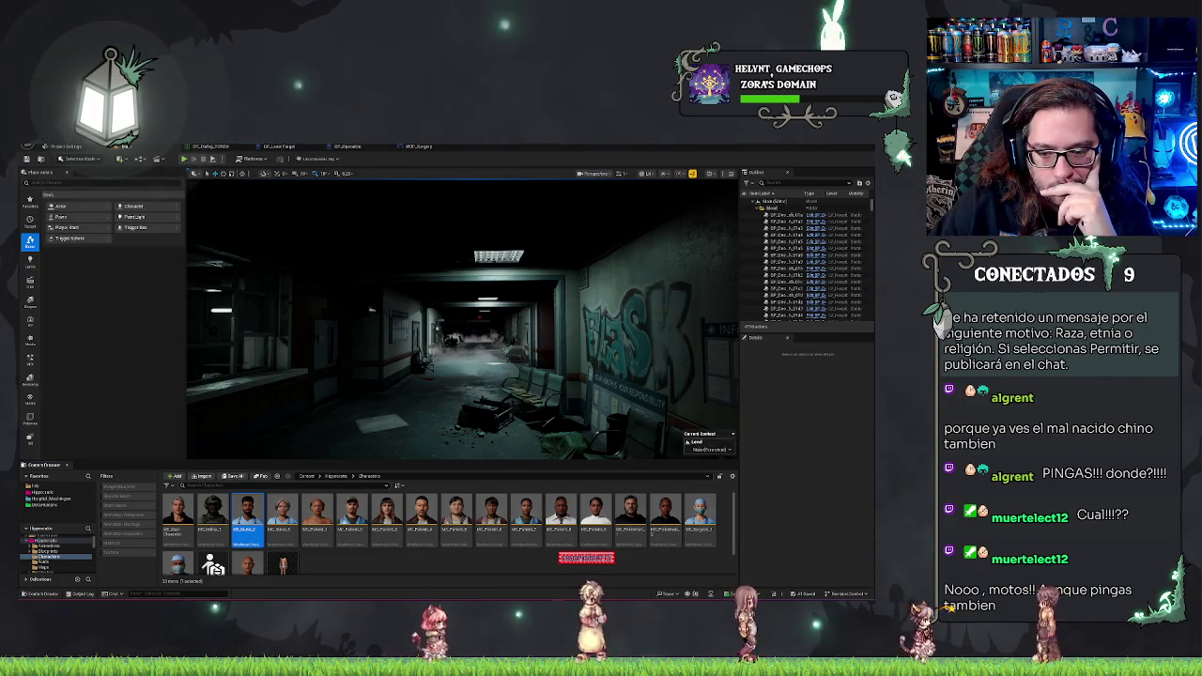
pyautogui.click(357, 569)
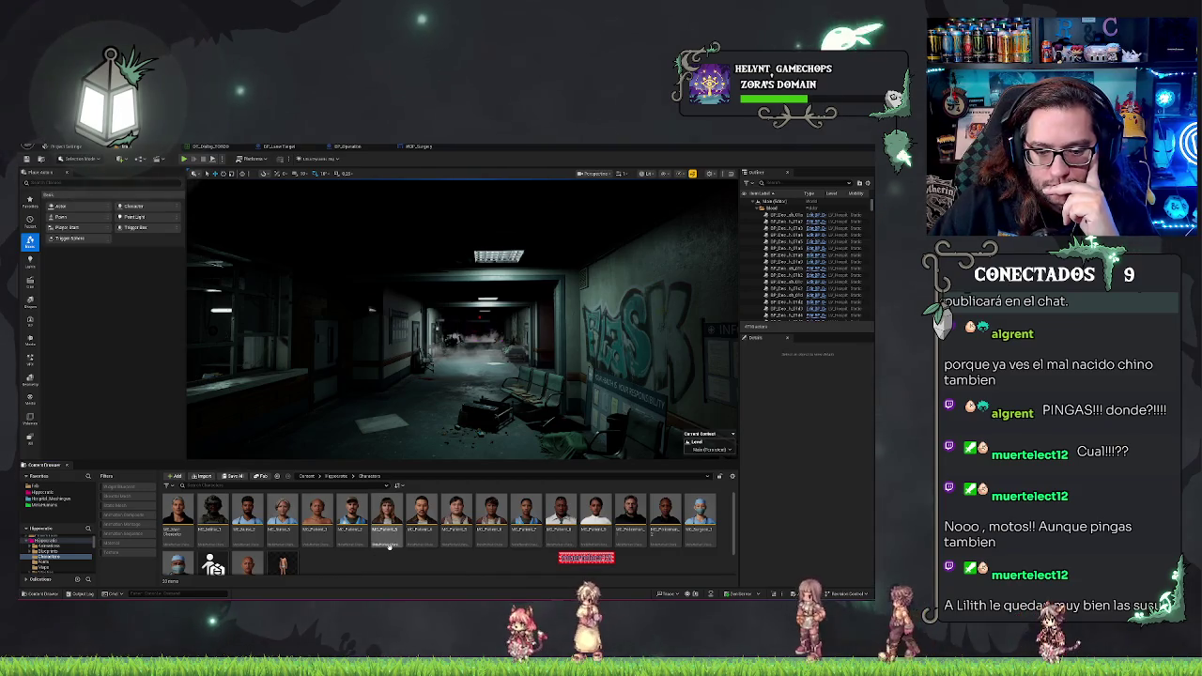
pyautogui.moveTo(390, 547)
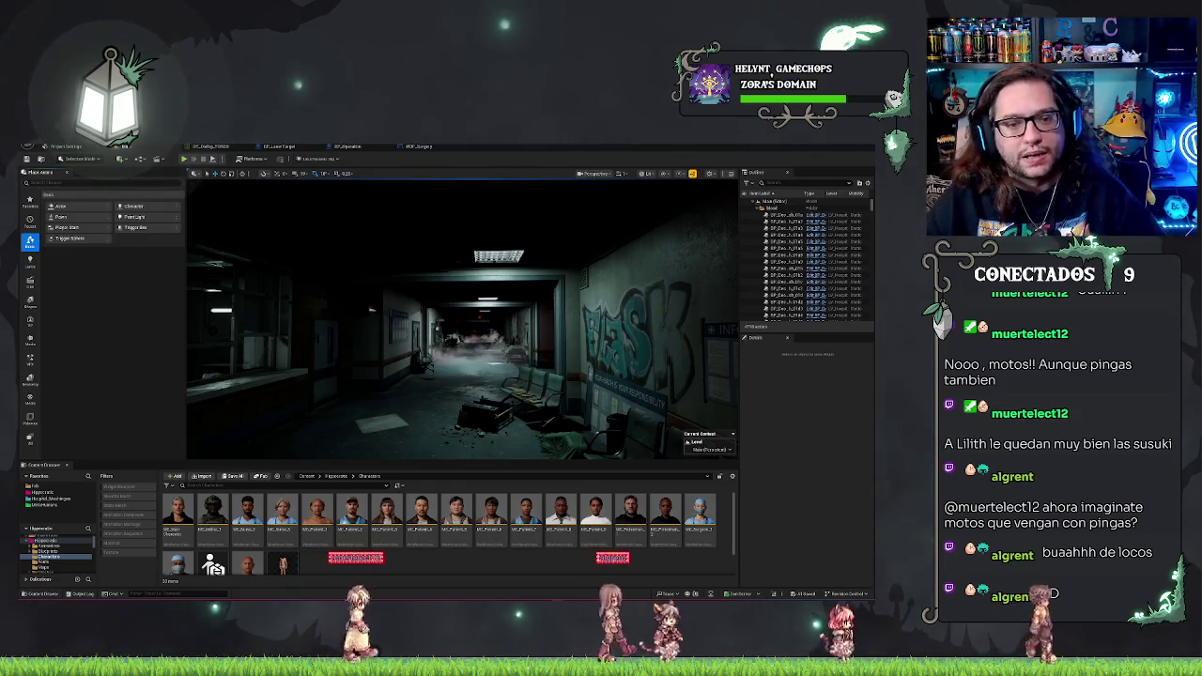
pyautogui.click(43, 492)
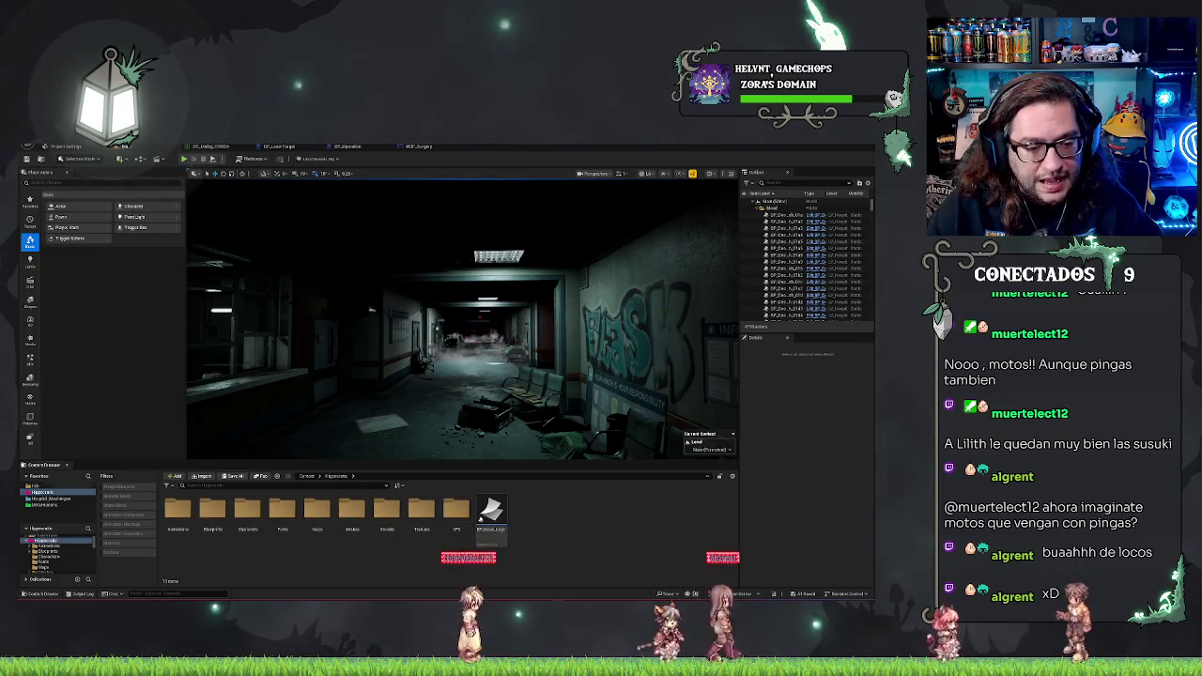
# Open the Blueprints > Menu folder in the content browser.
pyautogui.doubleClick(212, 509)
pyautogui.click(316, 510)
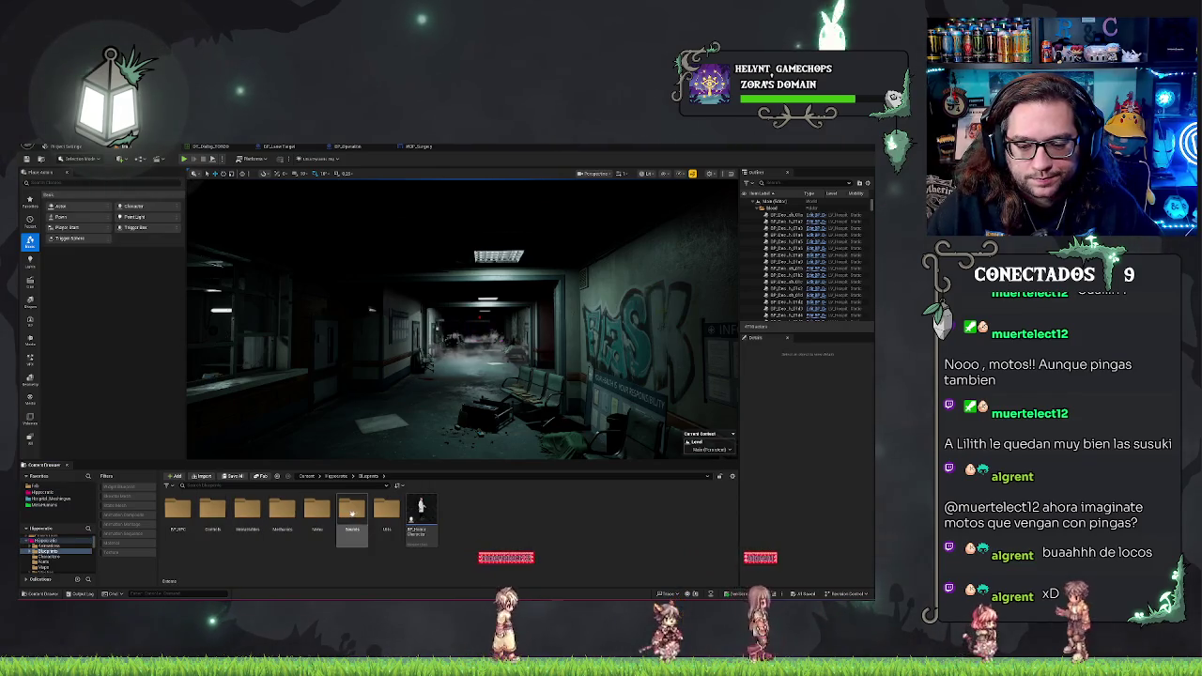
pyautogui.doubleClick(324, 510)
# Create a Widget Blueprint with User Widget as parent and open WBP_History in the editor.
pyautogui.rightClick(679, 512)
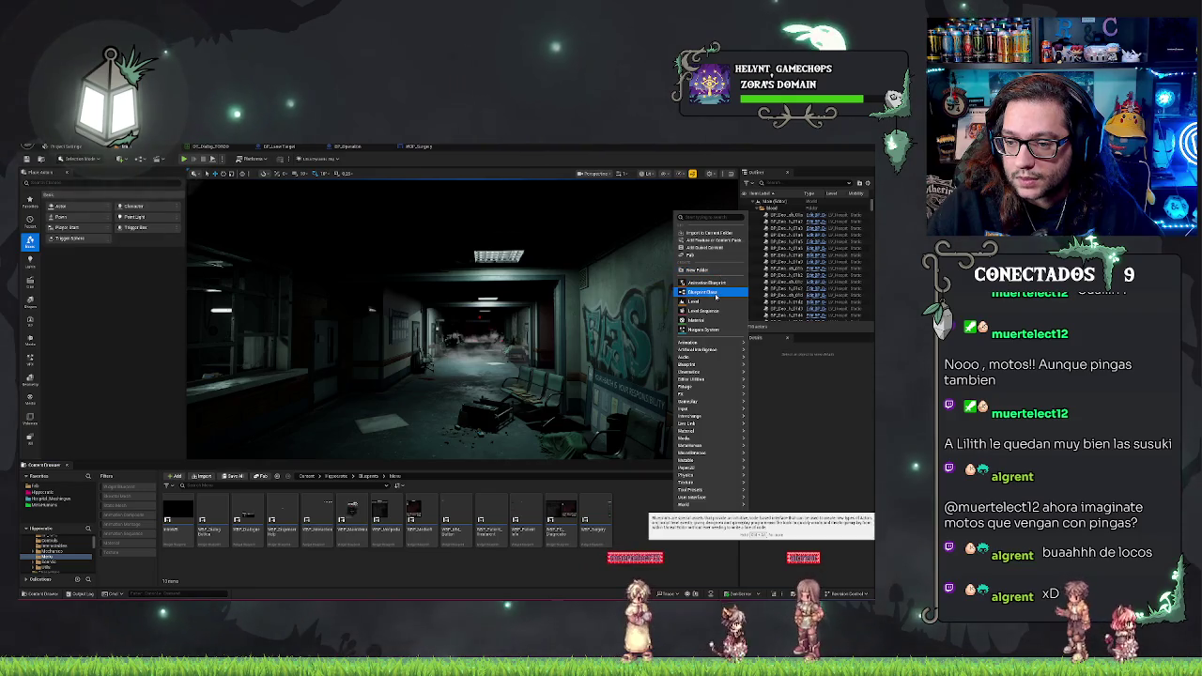
pyautogui.moveTo(700, 349)
pyautogui.rightClick(648, 518)
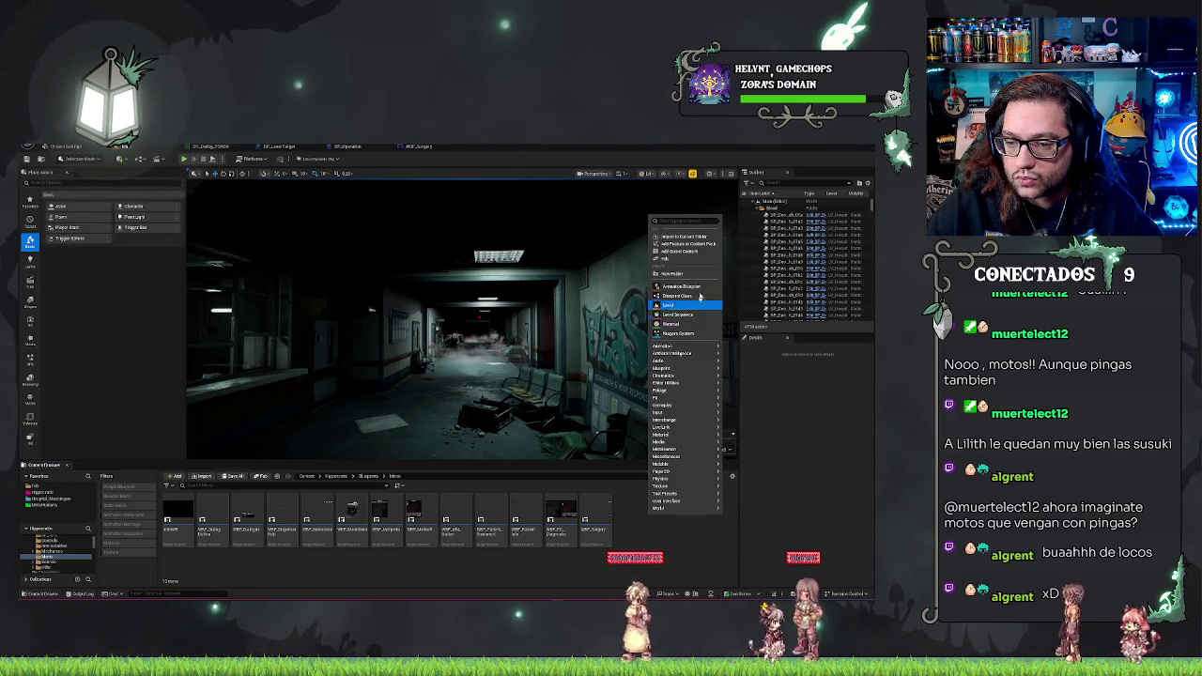
pyautogui.rightClick(630, 557)
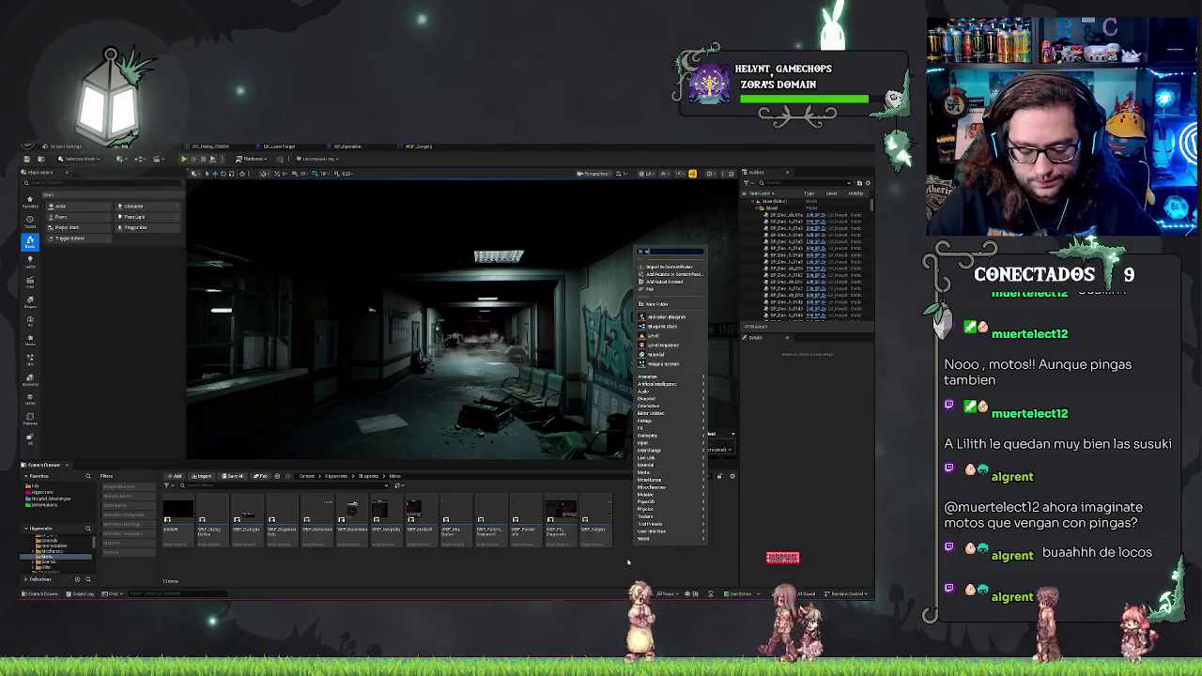
pyautogui.write('idget')
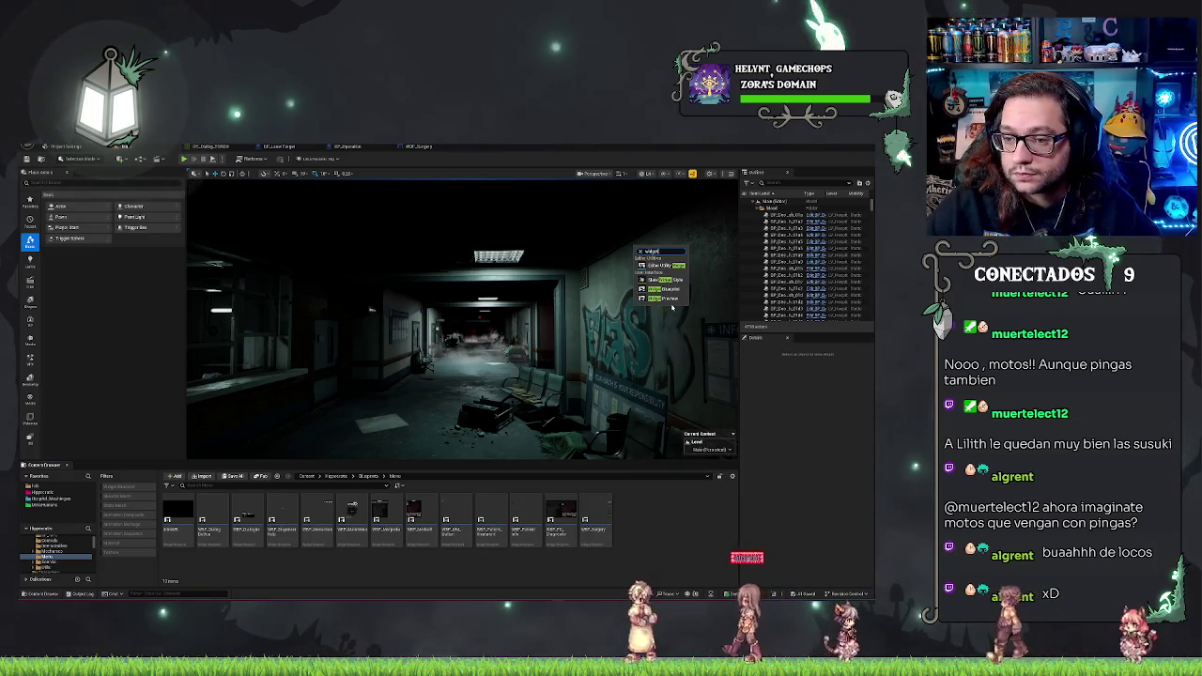
pyautogui.click(664, 289)
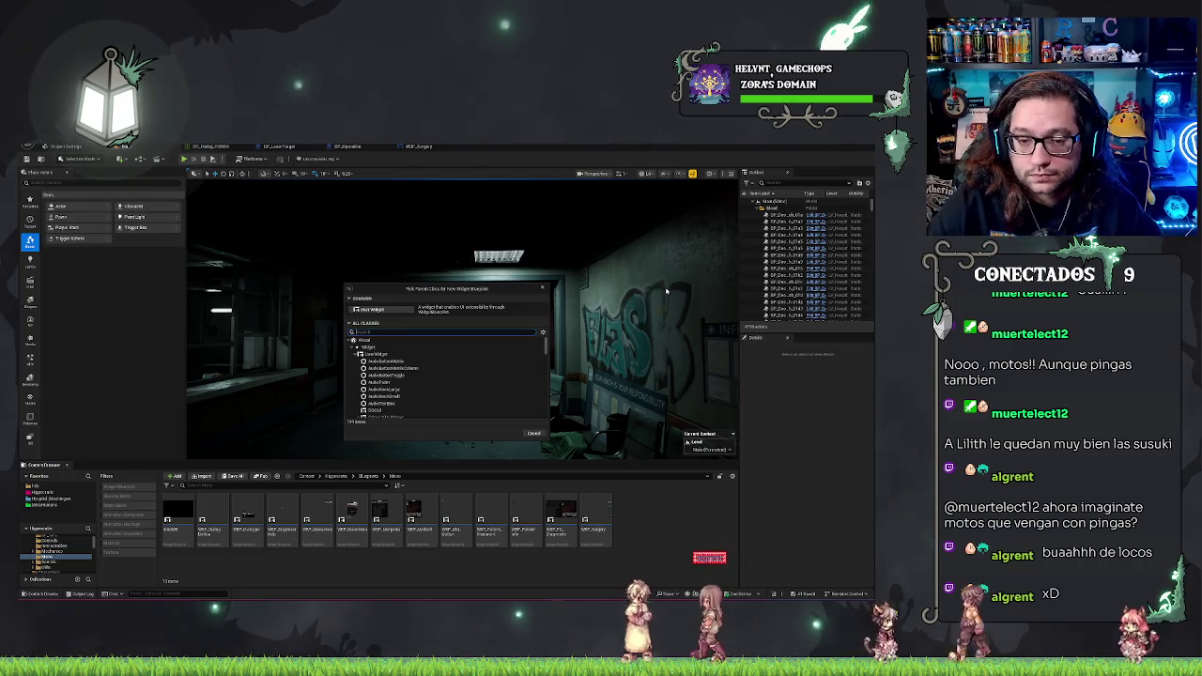
pyautogui.click(379, 311)
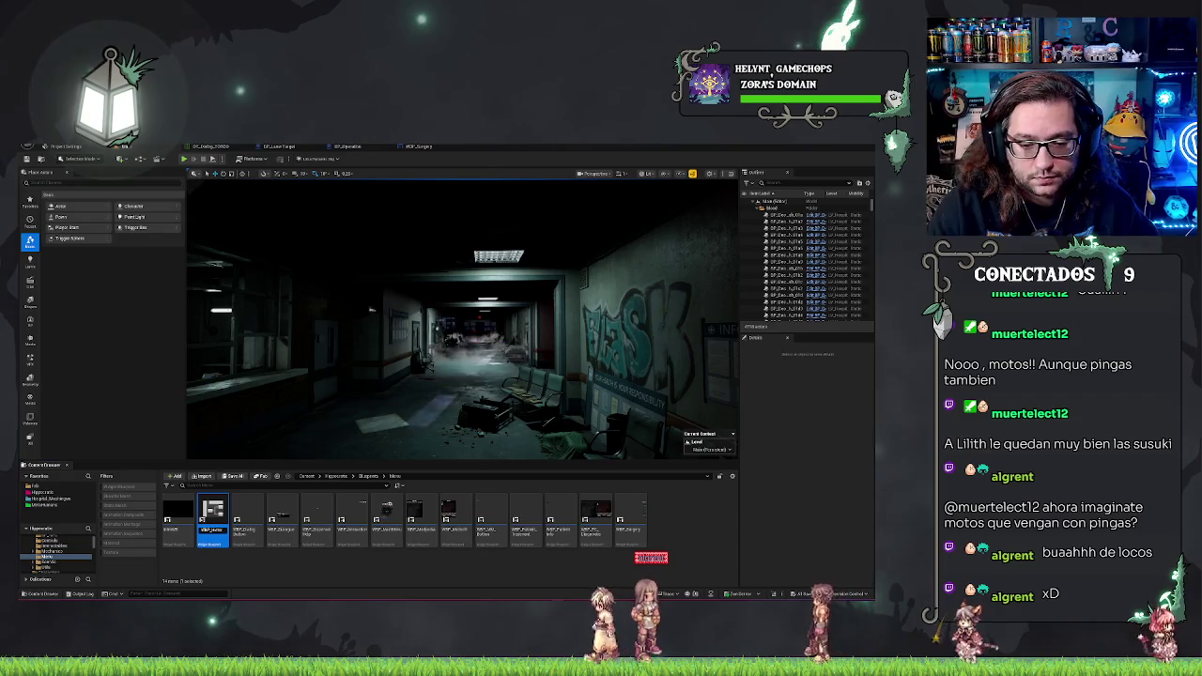
pyautogui.click(316, 516)
pyautogui.doubleClick(317, 516)
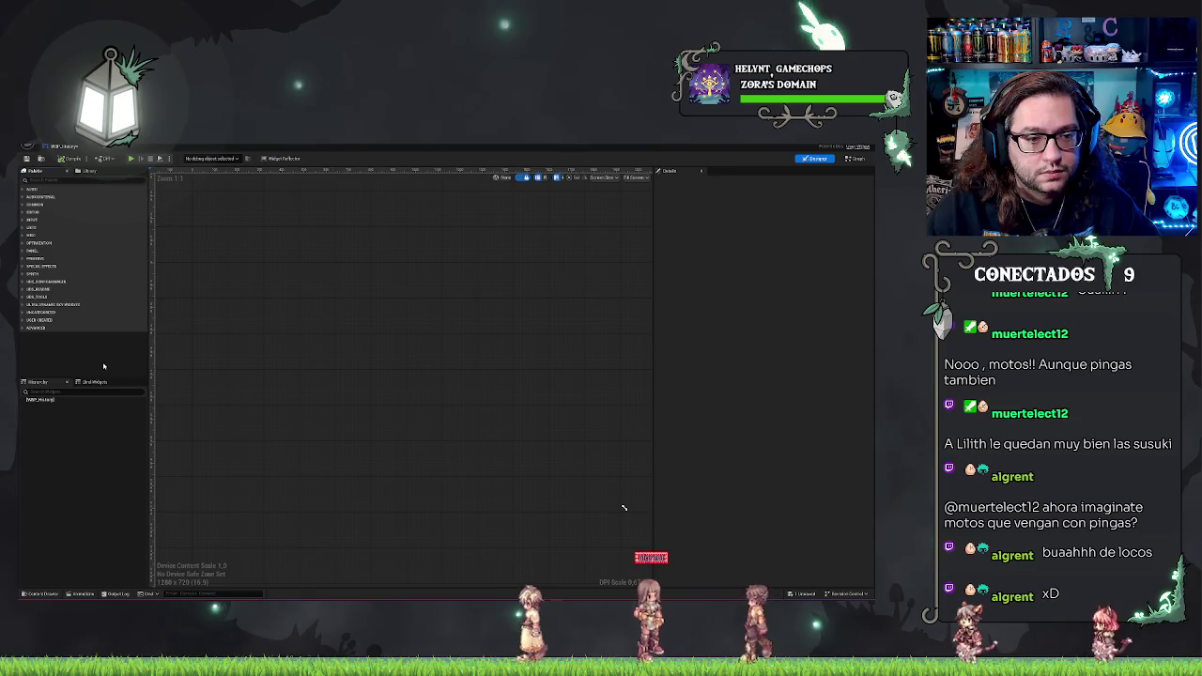
# Add a Canvas Panel to WBP_History and place an Image widget inside it.
pyautogui.click(39, 400)
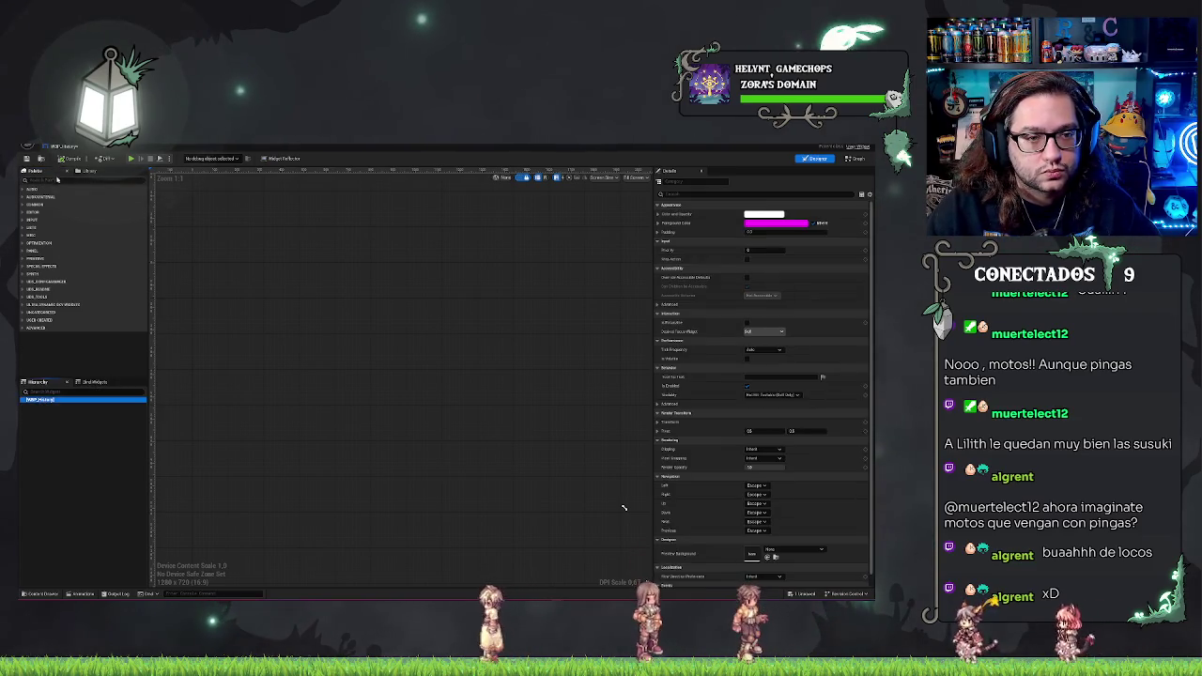
pyautogui.write('canvas')
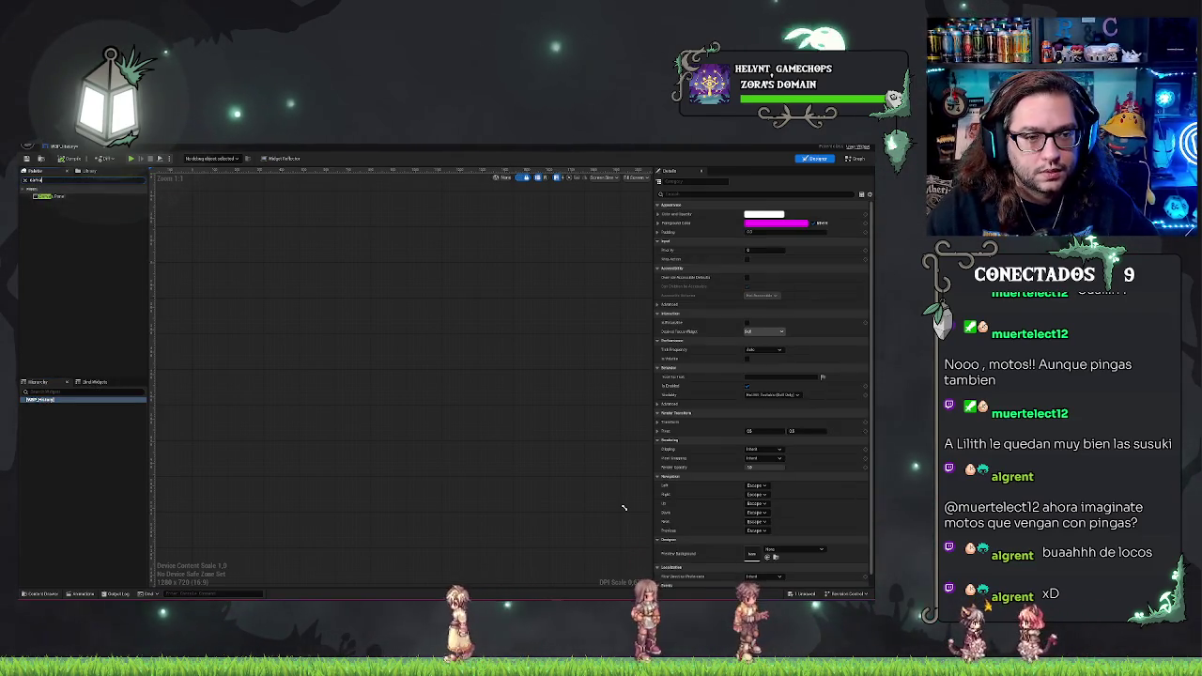
pyautogui.moveTo(52, 196); pyautogui.dragTo(54, 255)
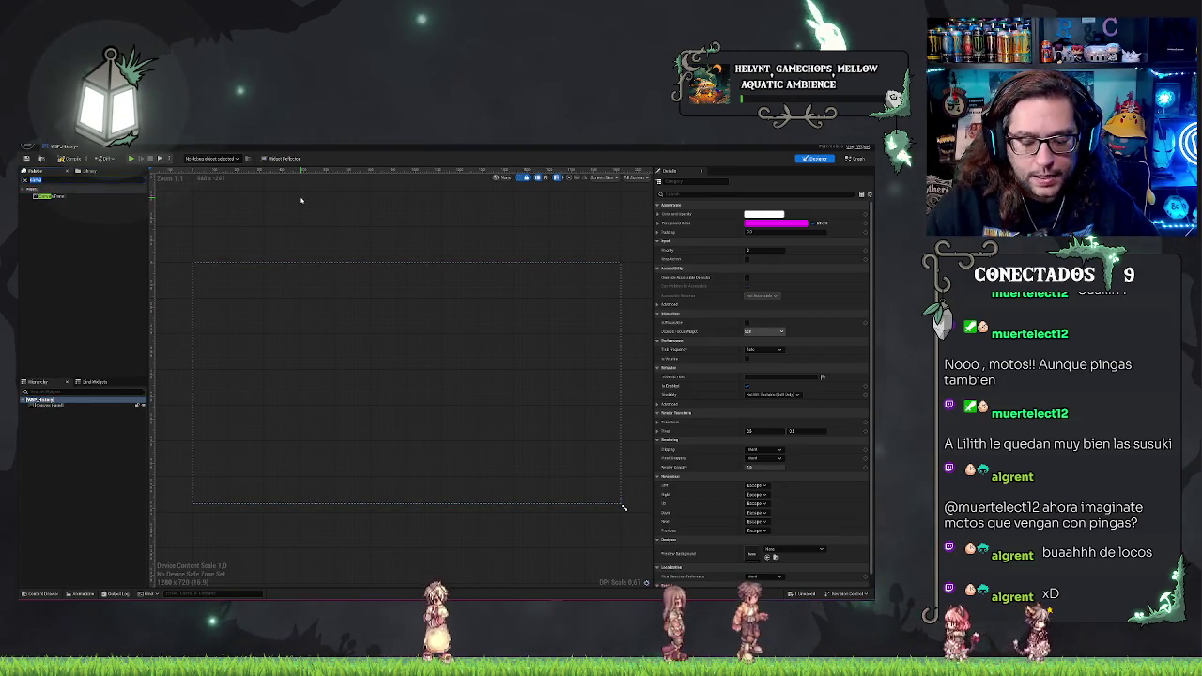
pyautogui.write('Te')
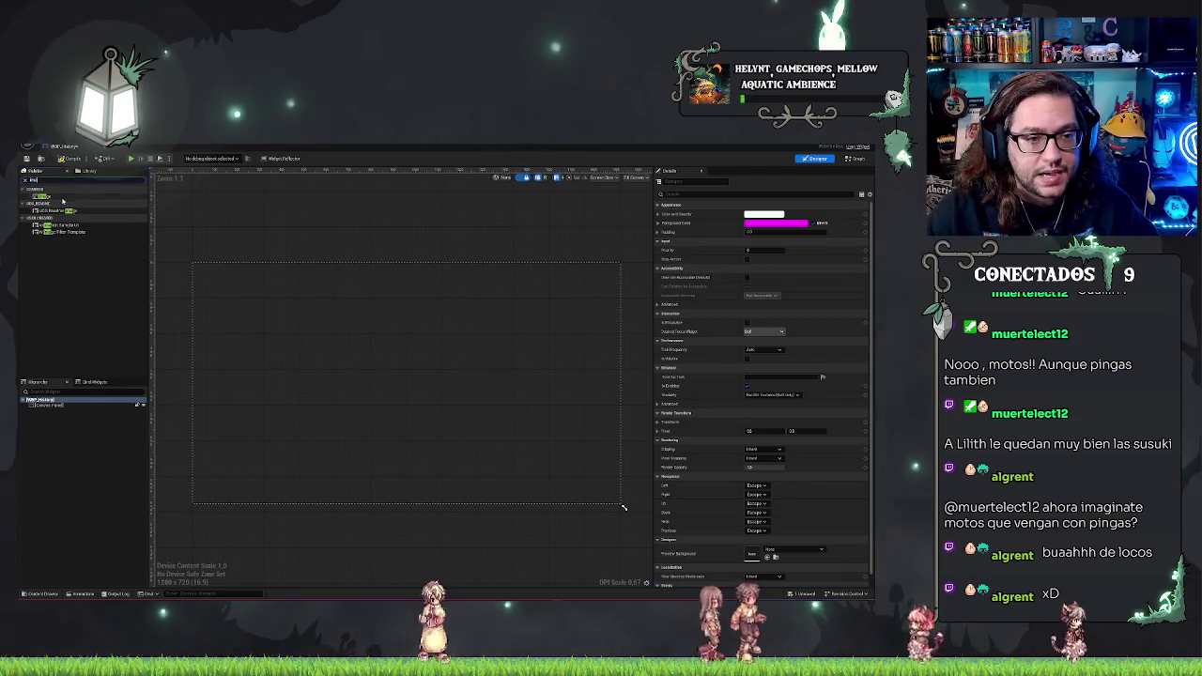
pyautogui.moveTo(63, 199)
pyautogui.mouseDown()
pyautogui.moveTo(68, 422)
pyautogui.moveTo(51, 410)
pyautogui.mouseUp()
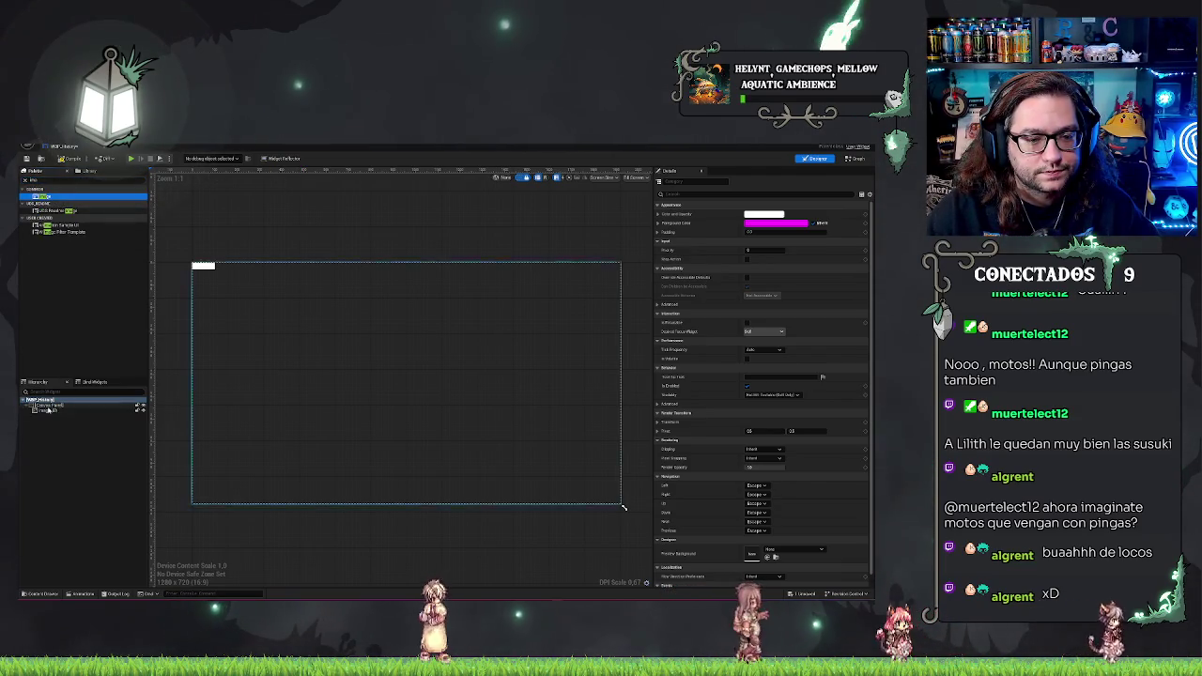
pyautogui.click(52, 410)
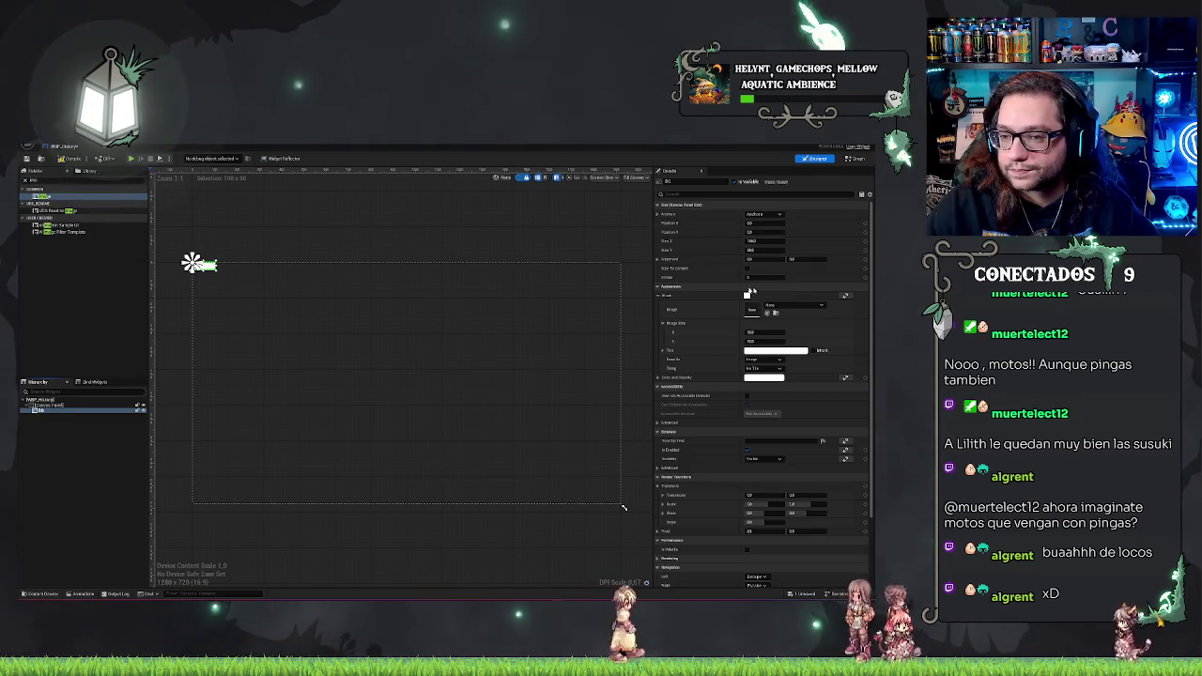
pyautogui.click(104, 434)
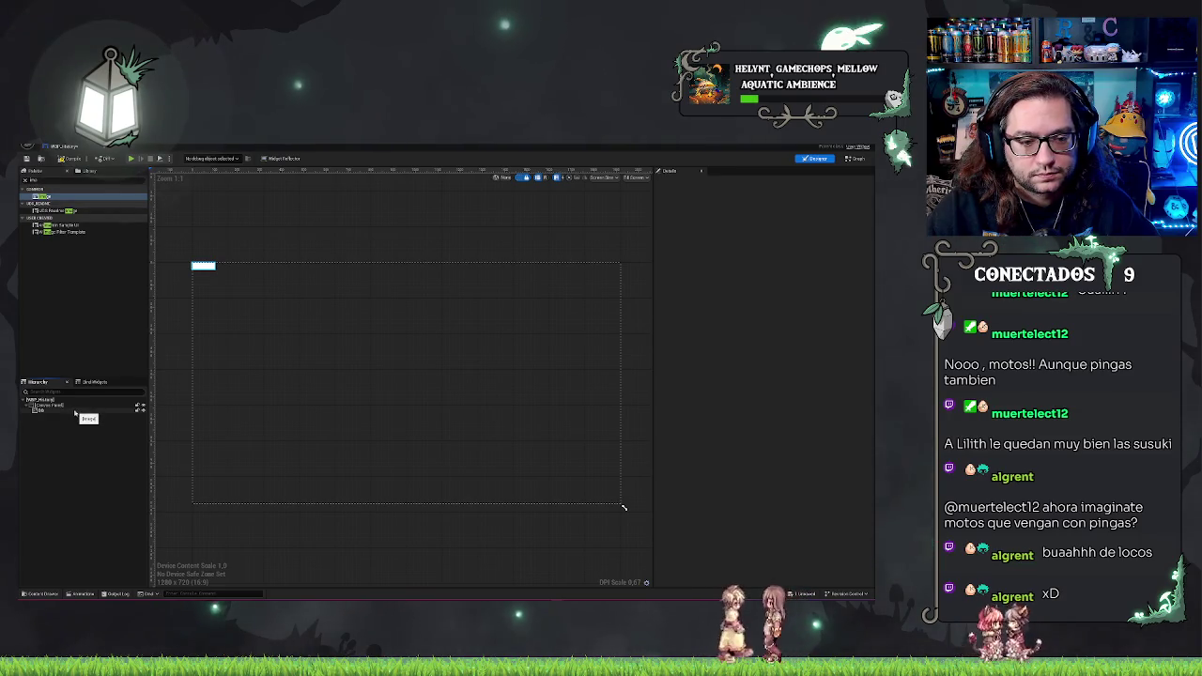
# Tint the Image black, keeping its tiling at No Tile.
pyautogui.click(58, 412)
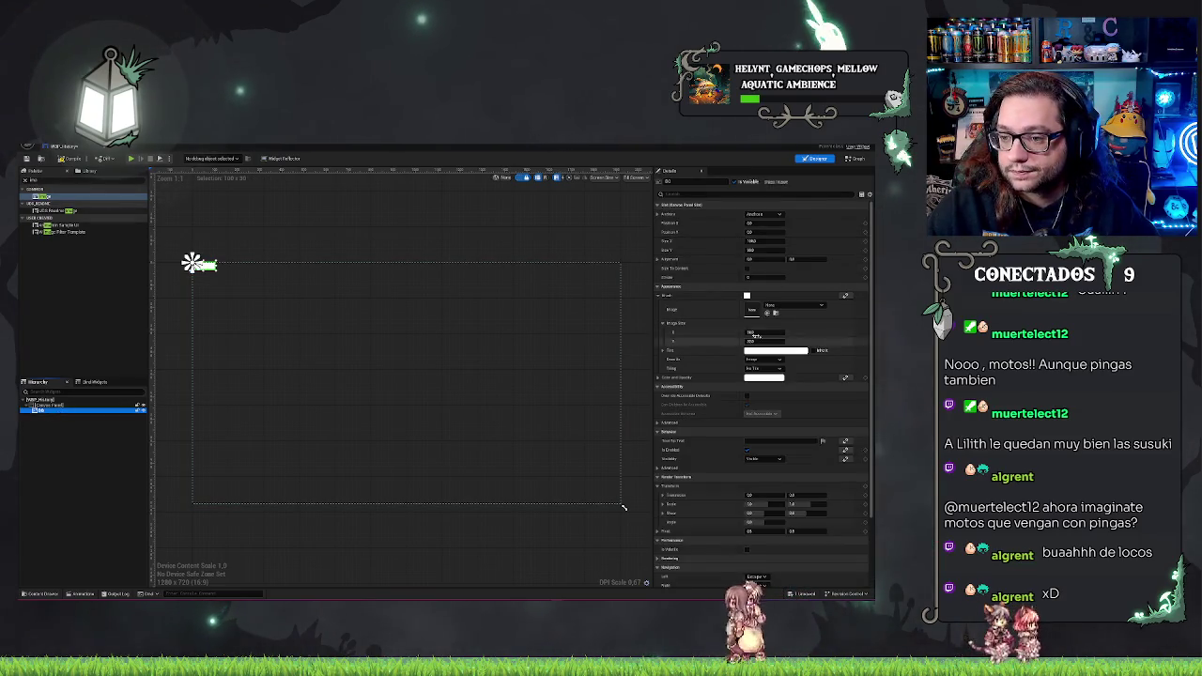
pyautogui.click(776, 351)
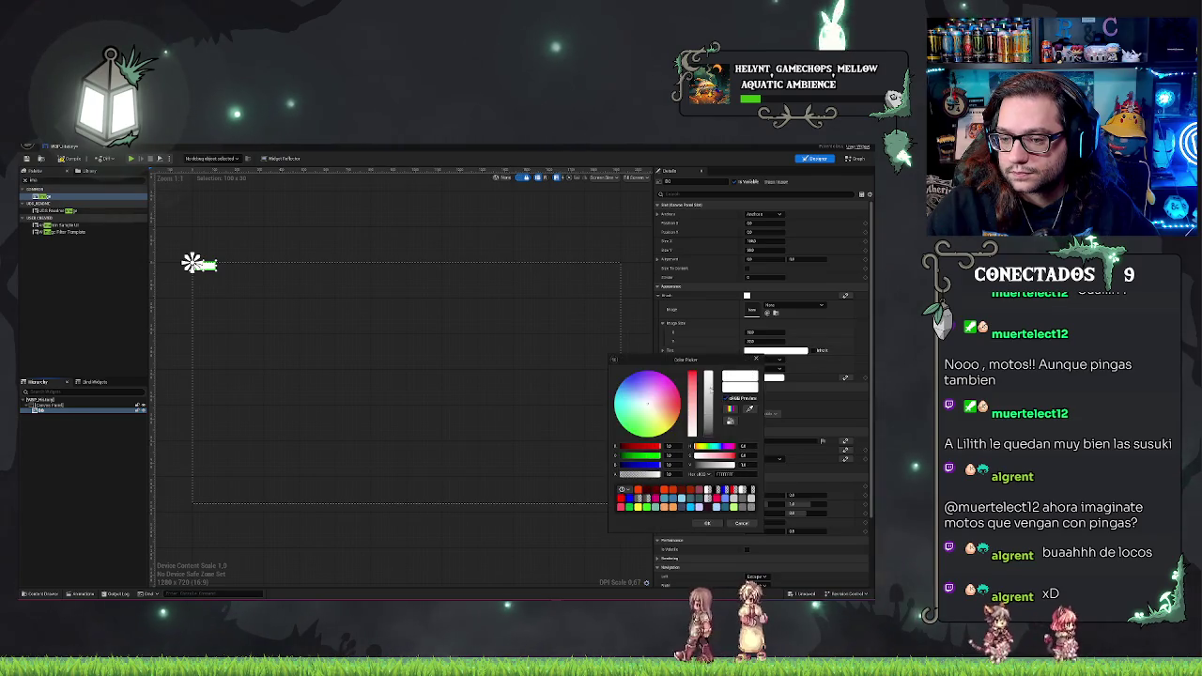
pyautogui.click(707, 524)
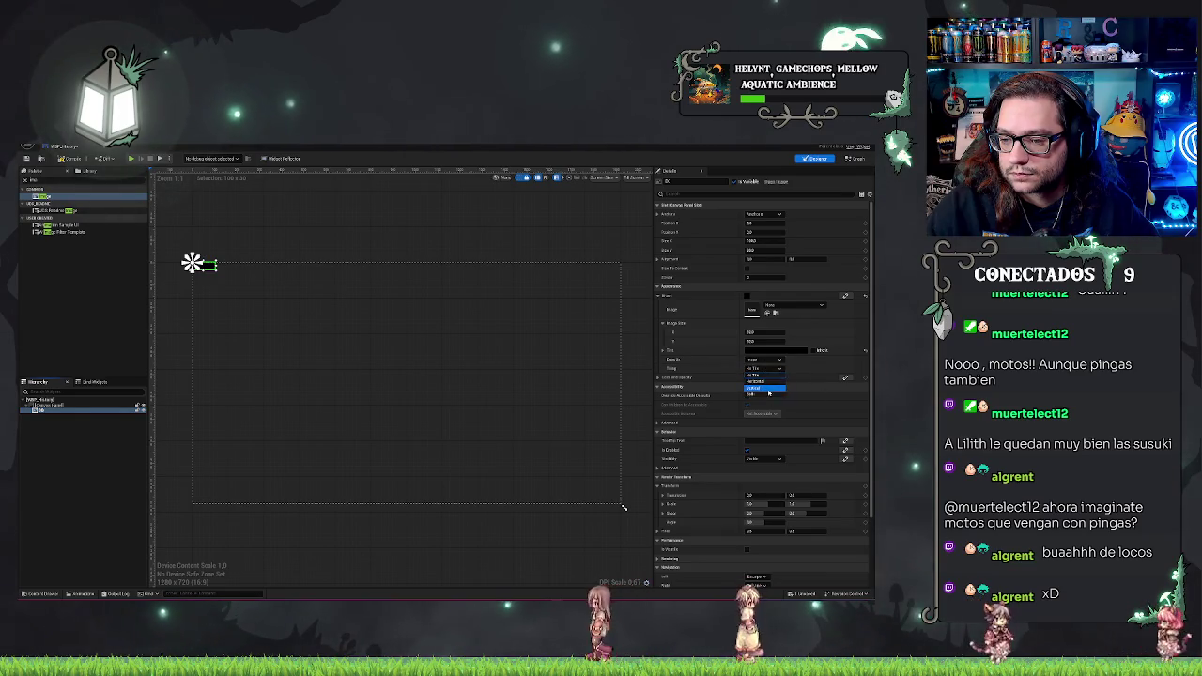
pyautogui.click(766, 386)
pyautogui.click(765, 370)
pyautogui.click(764, 375)
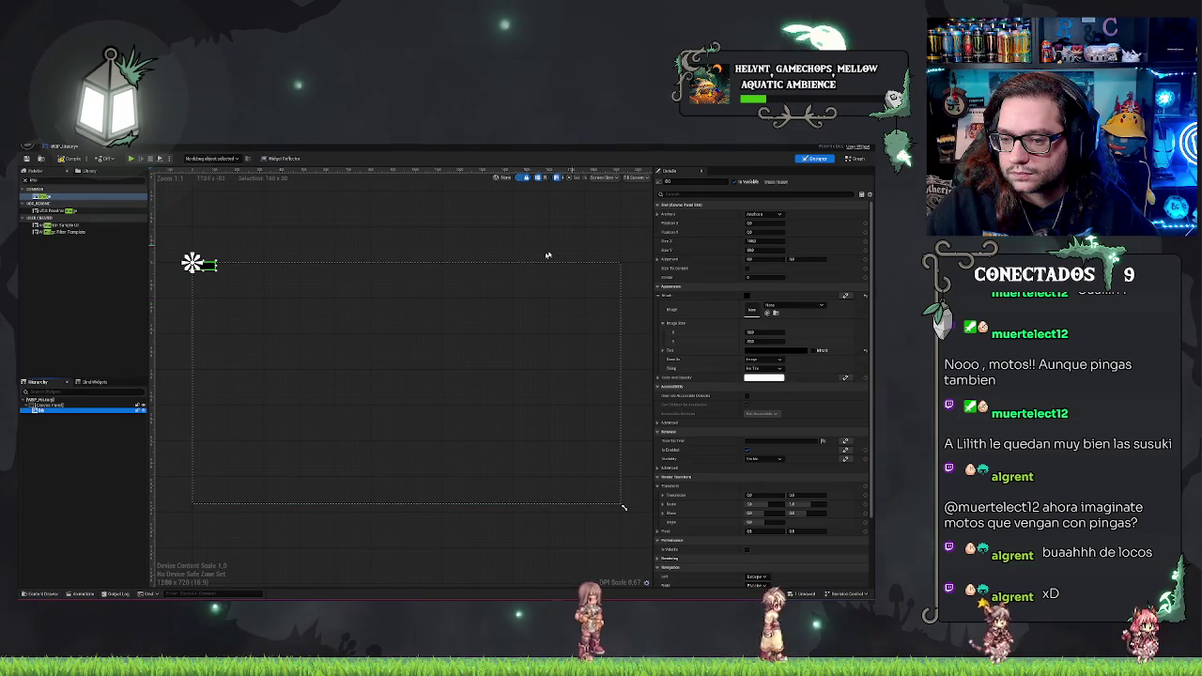
# Give the Image full-stretch anchors with Offset Right 0 so it fills the canvas.
pyautogui.click(766, 216)
pyautogui.click(826, 310)
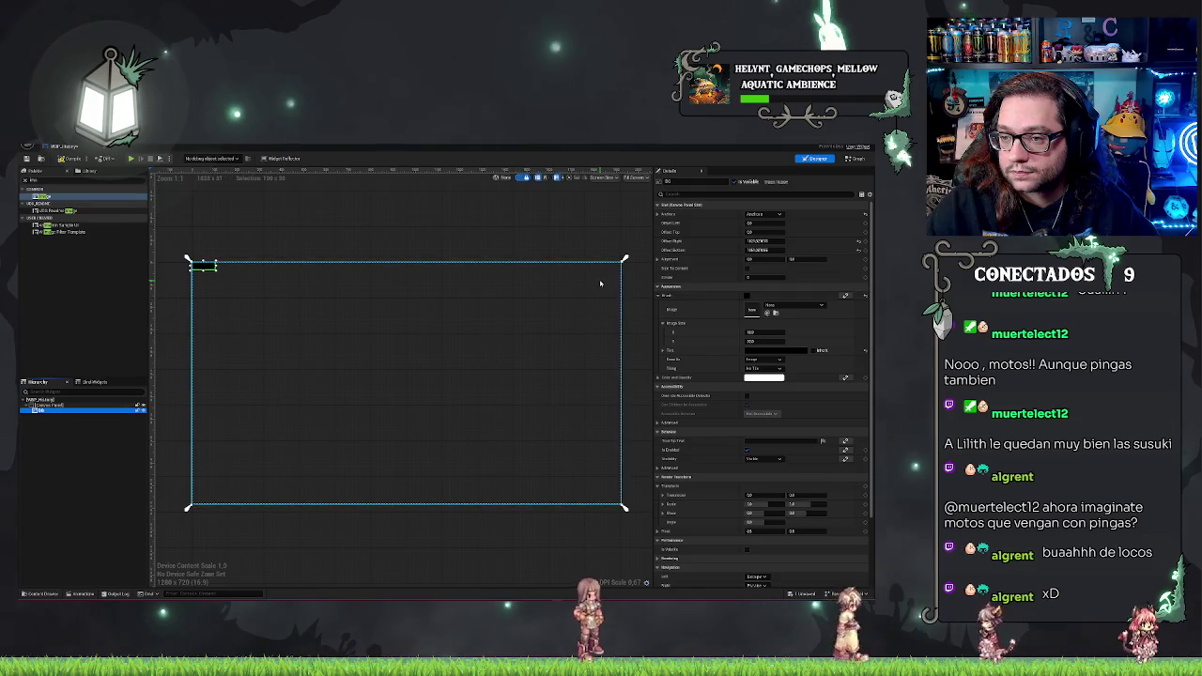
pyautogui.write('0')
pyautogui.press('Tab')
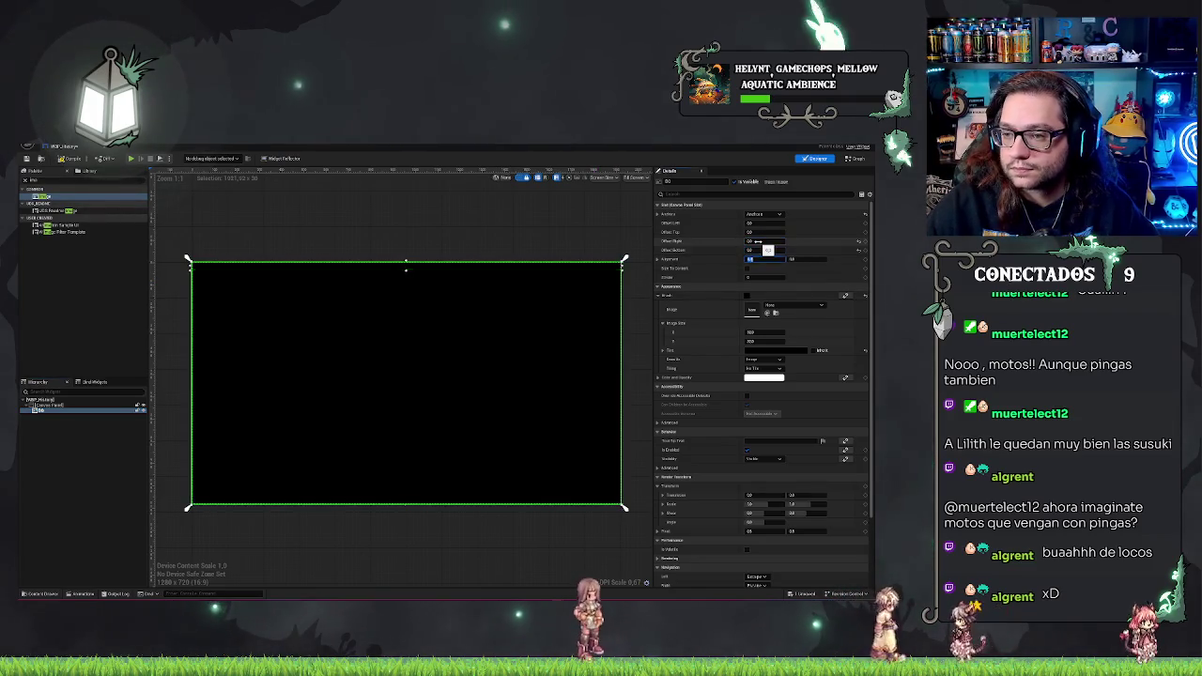
pyautogui.click(80, 450)
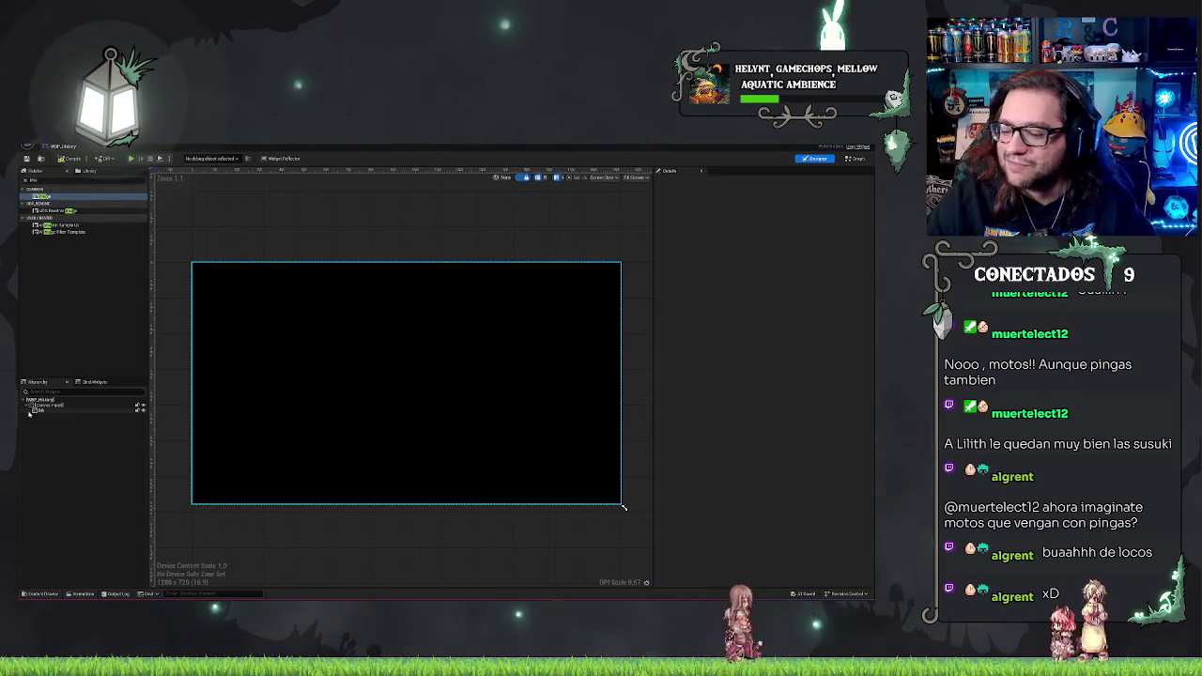
# Change the background Image tint from black to dark grey and save WBP_History.
pyautogui.click(40, 410)
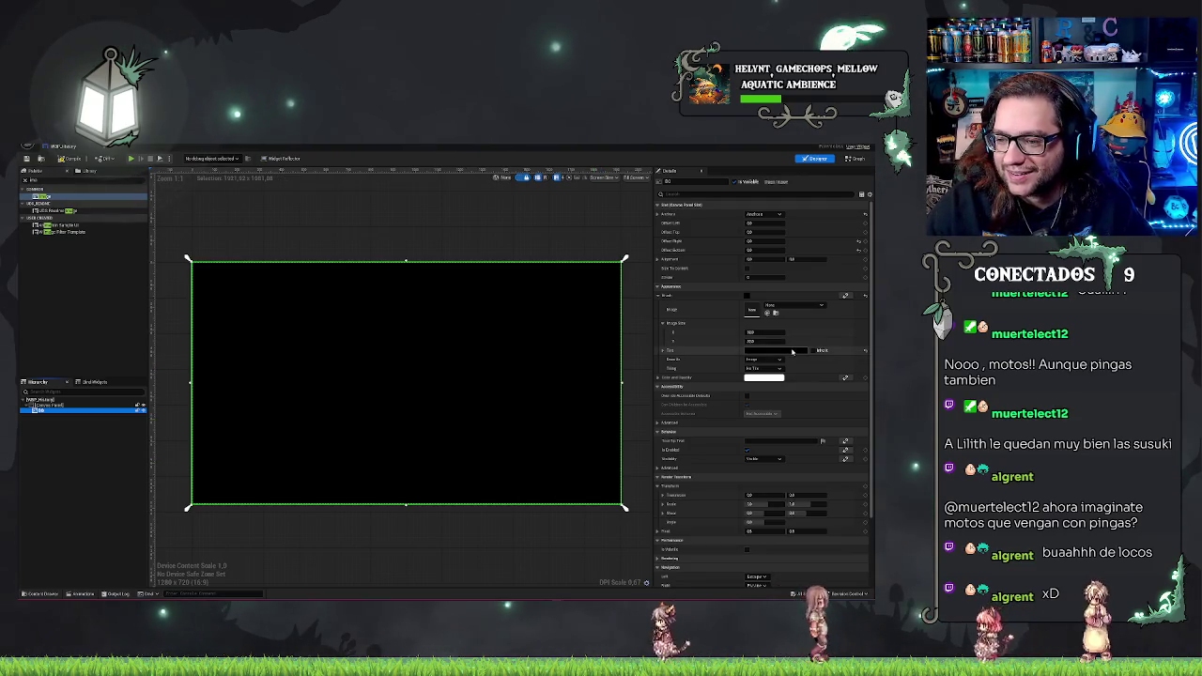
pyautogui.click(779, 350)
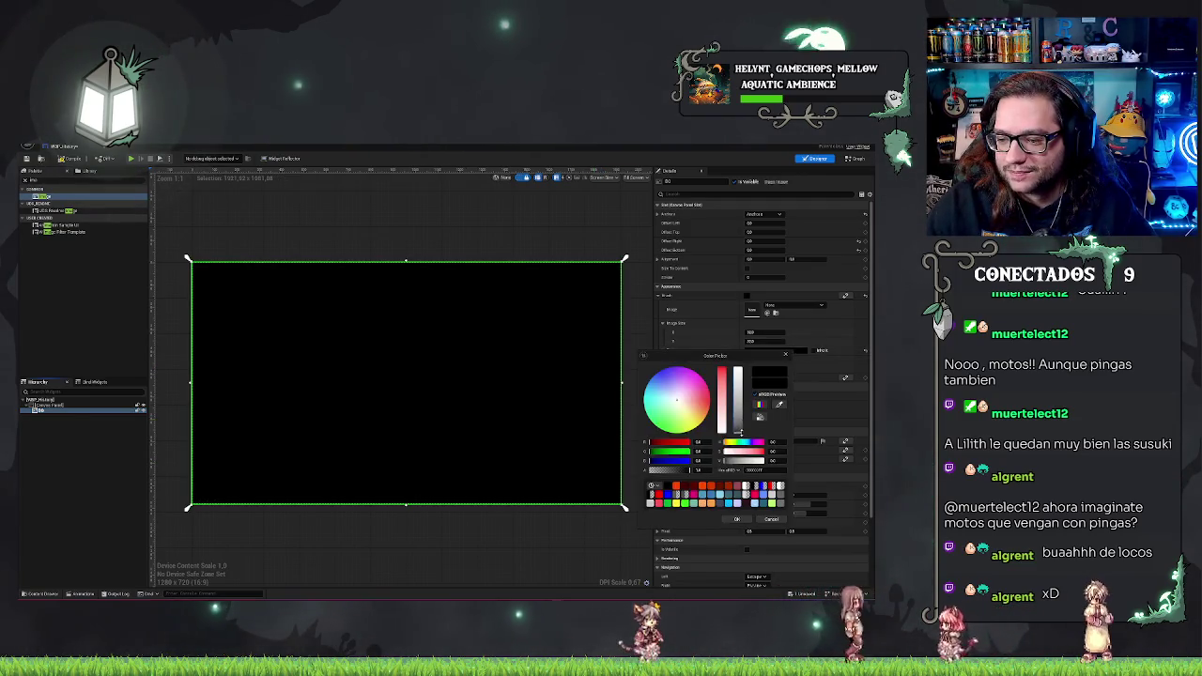
pyautogui.click(740, 431)
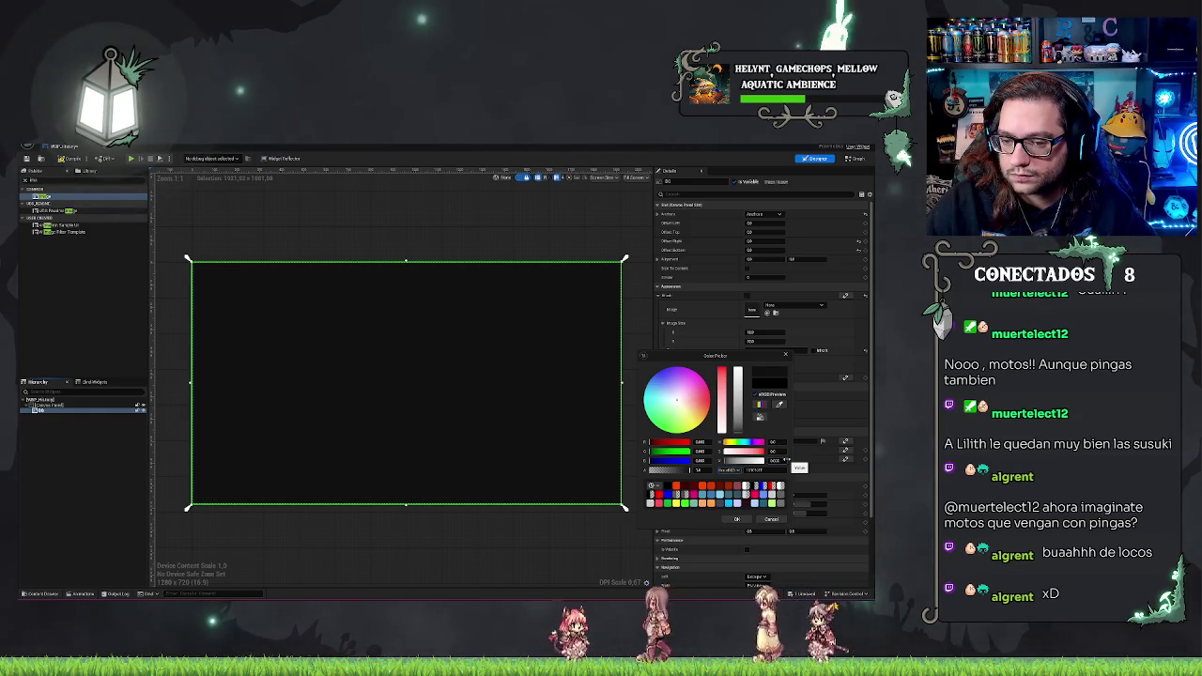
pyautogui.click(737, 519)
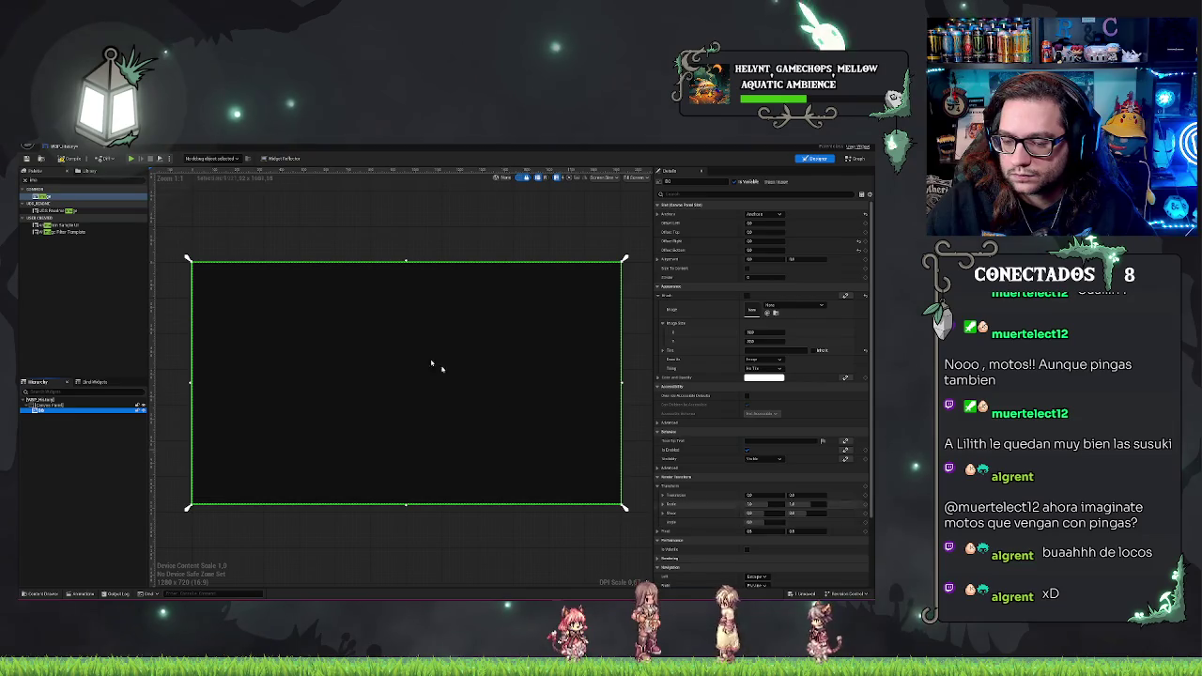
pyautogui.click(36, 160)
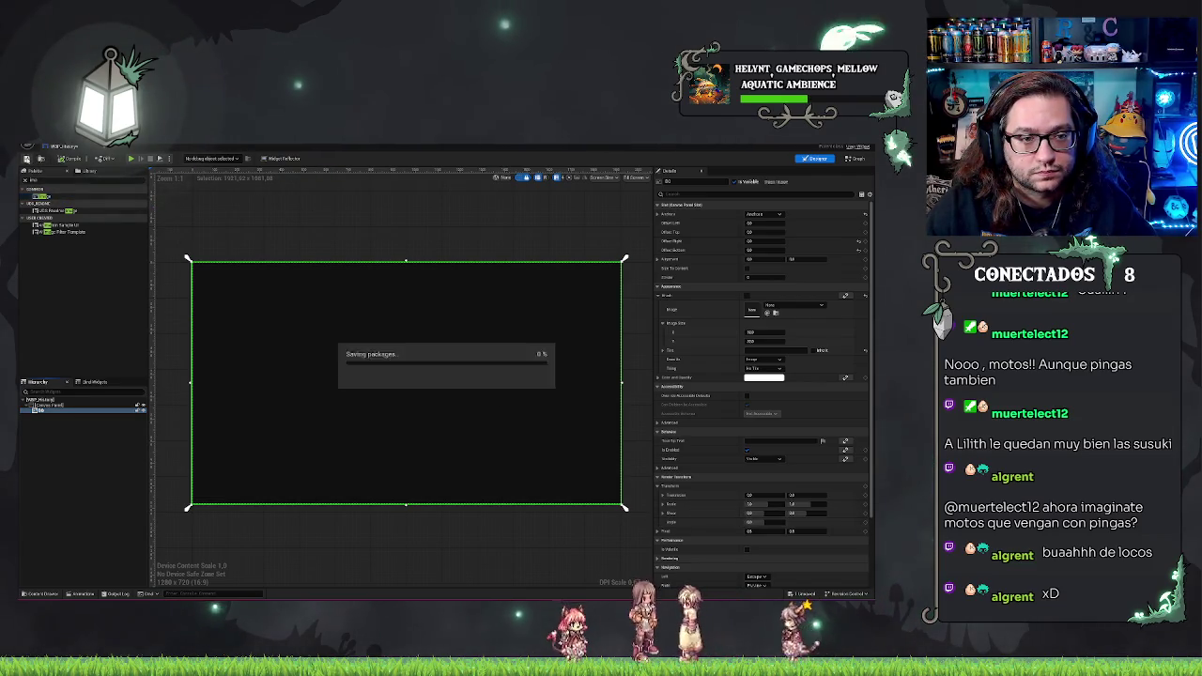
pyautogui.scroll(-1, 386, 266)
pyautogui.scroll(2, 386, 266)
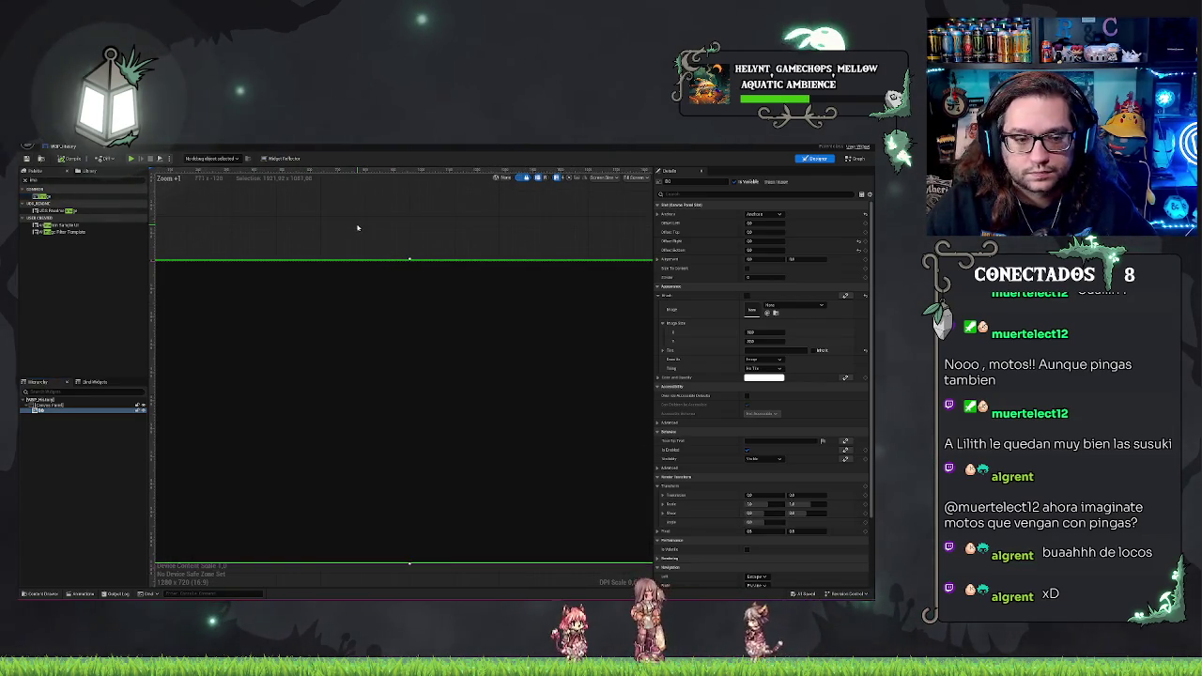
# Set the Vertical Box anchors to the centre preset of the canvas.
pyautogui.scroll(-1, 357, 228)
pyautogui.click(617, 500)
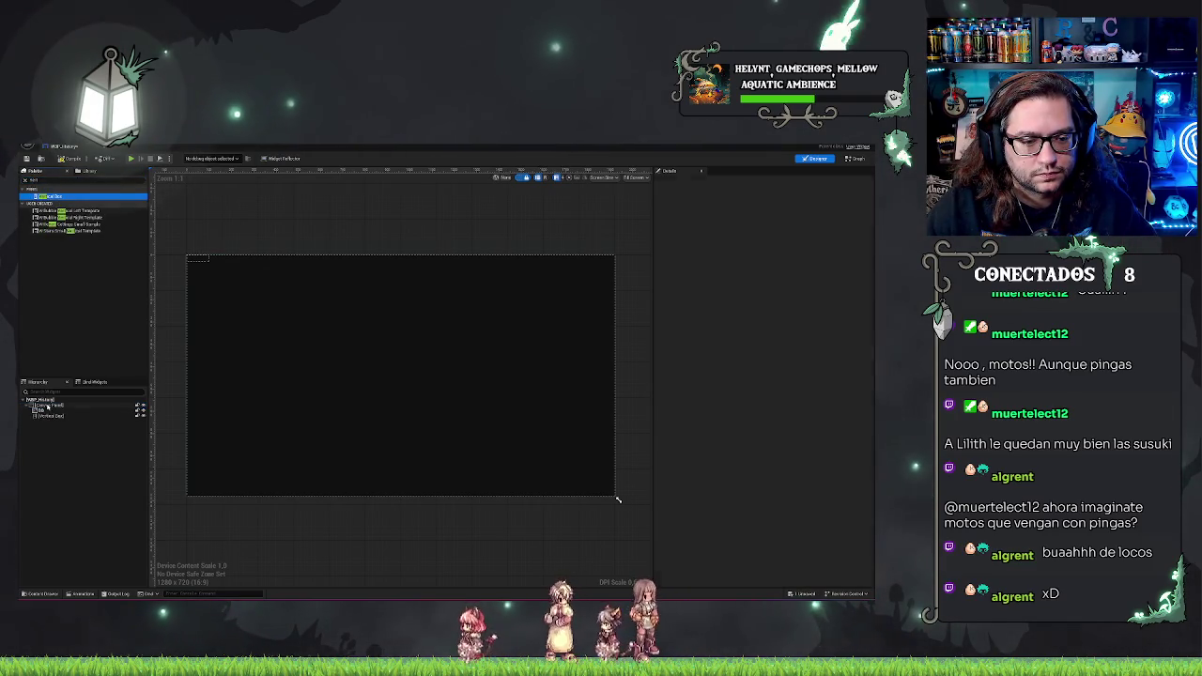
pyautogui.click(51, 415)
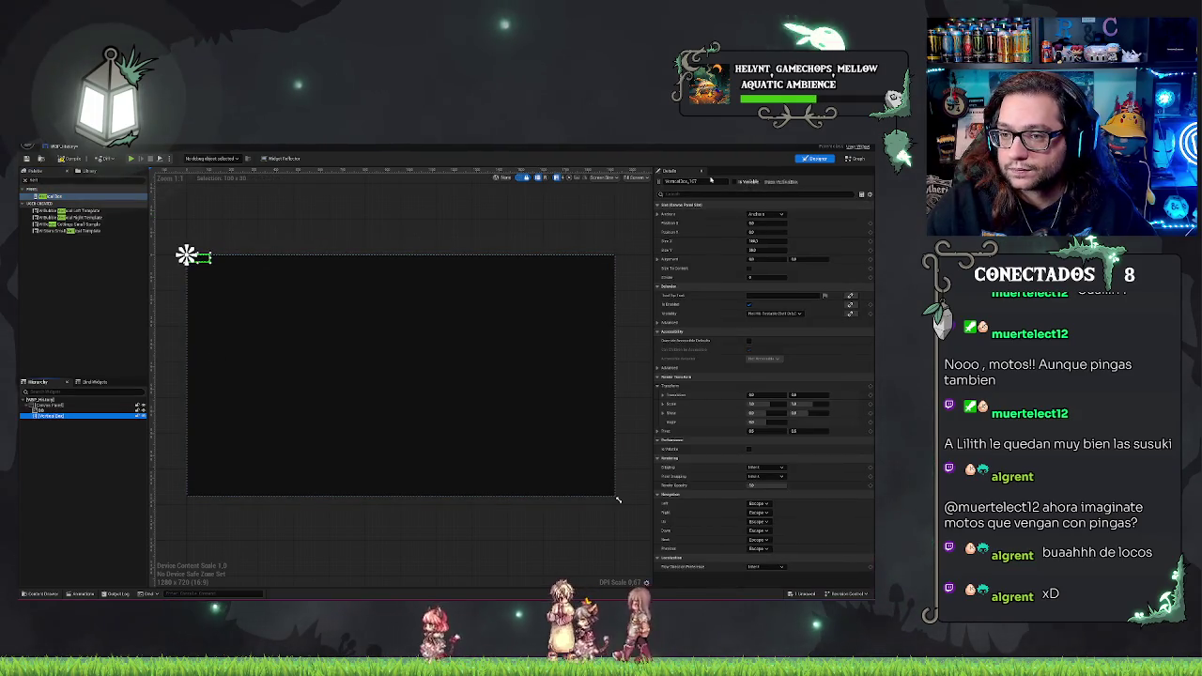
pyautogui.click(751, 216)
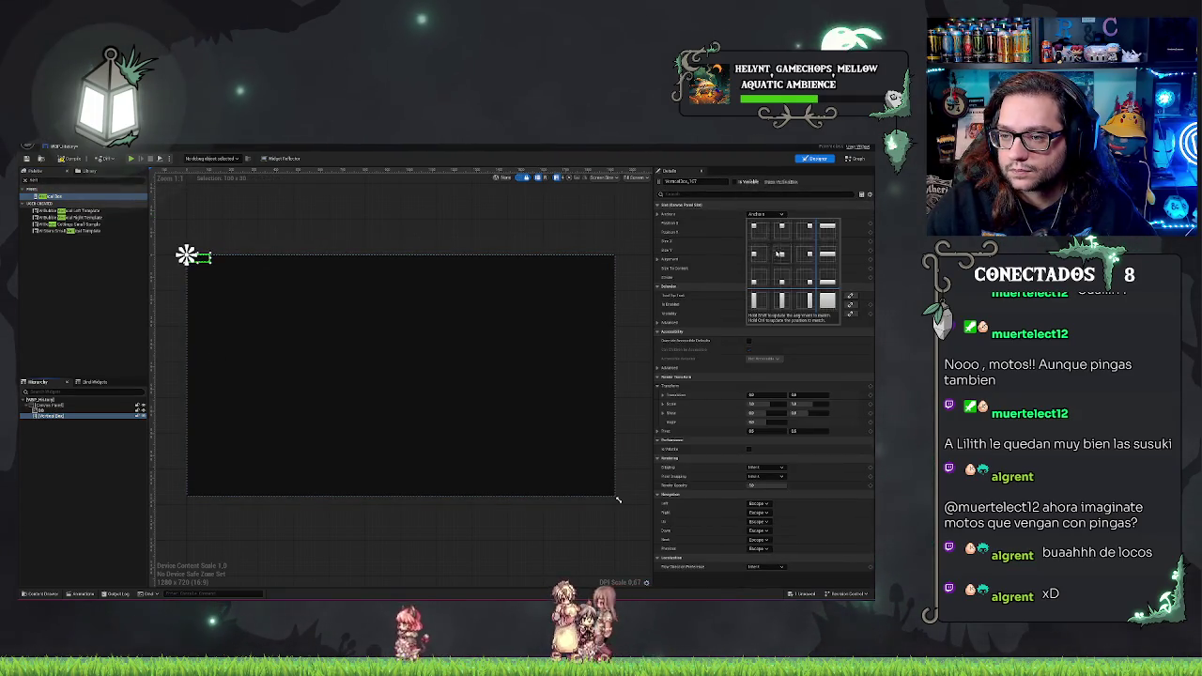
pyautogui.click(779, 253)
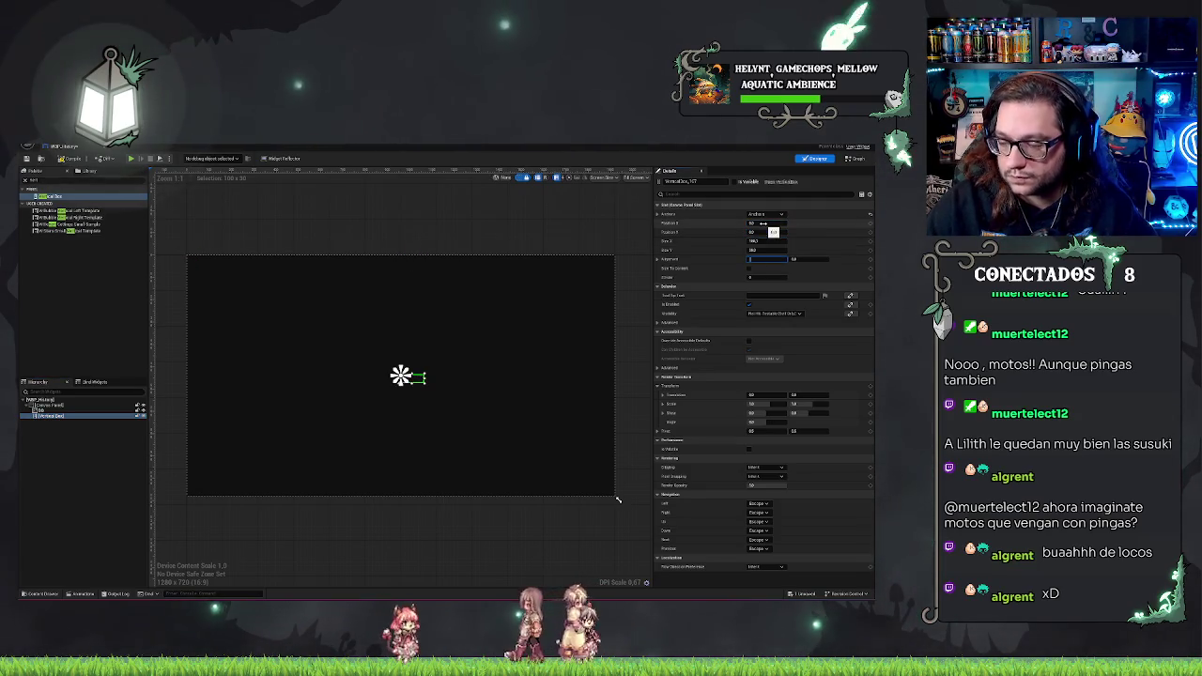
pyautogui.click(57, 423)
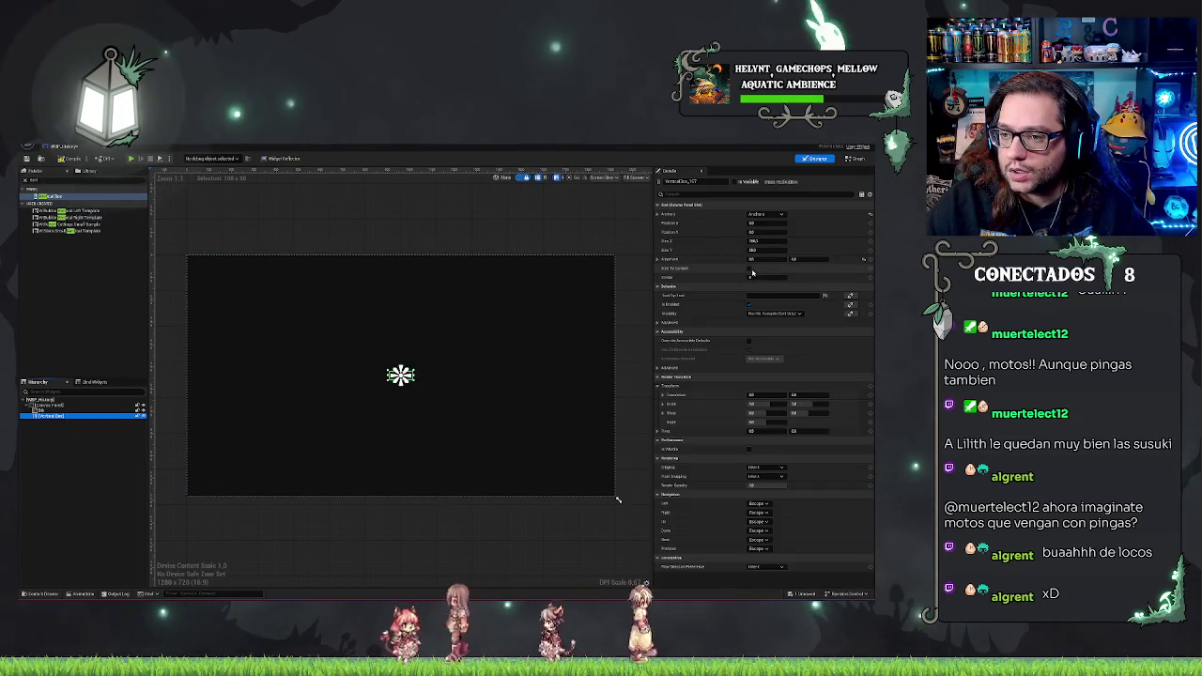
# Search the Palette for 'text' and drop a Text widget into the Vertical Box.
pyautogui.click(41, 417)
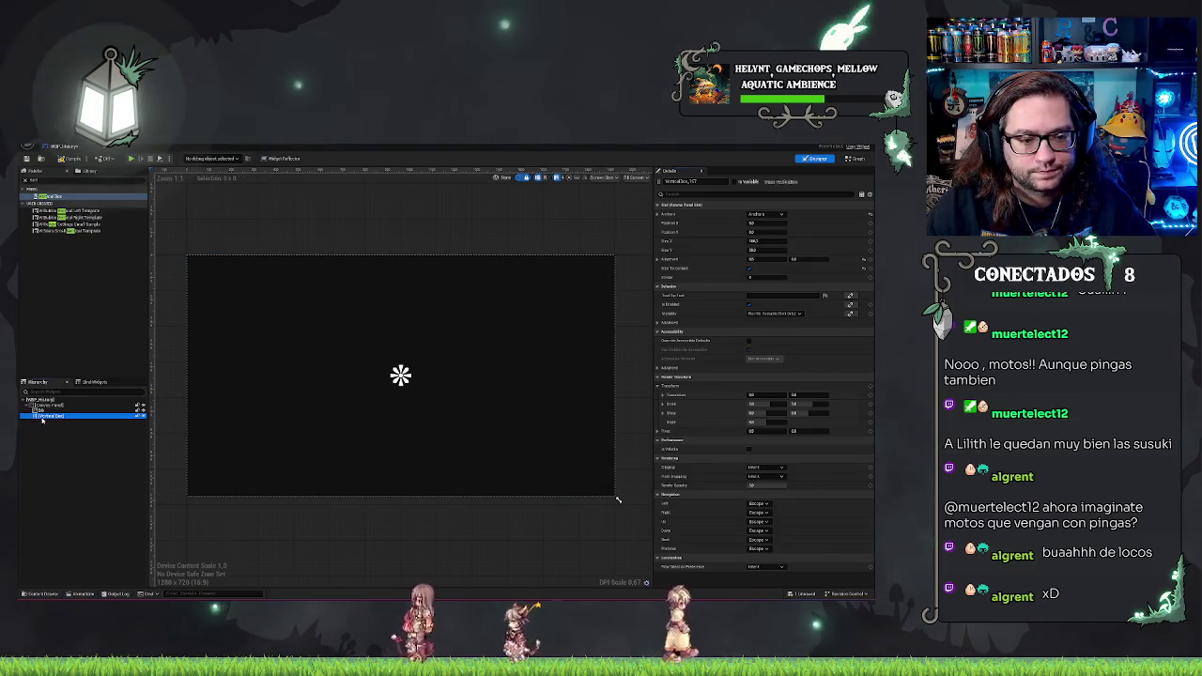
pyautogui.doubleClick(73, 181)
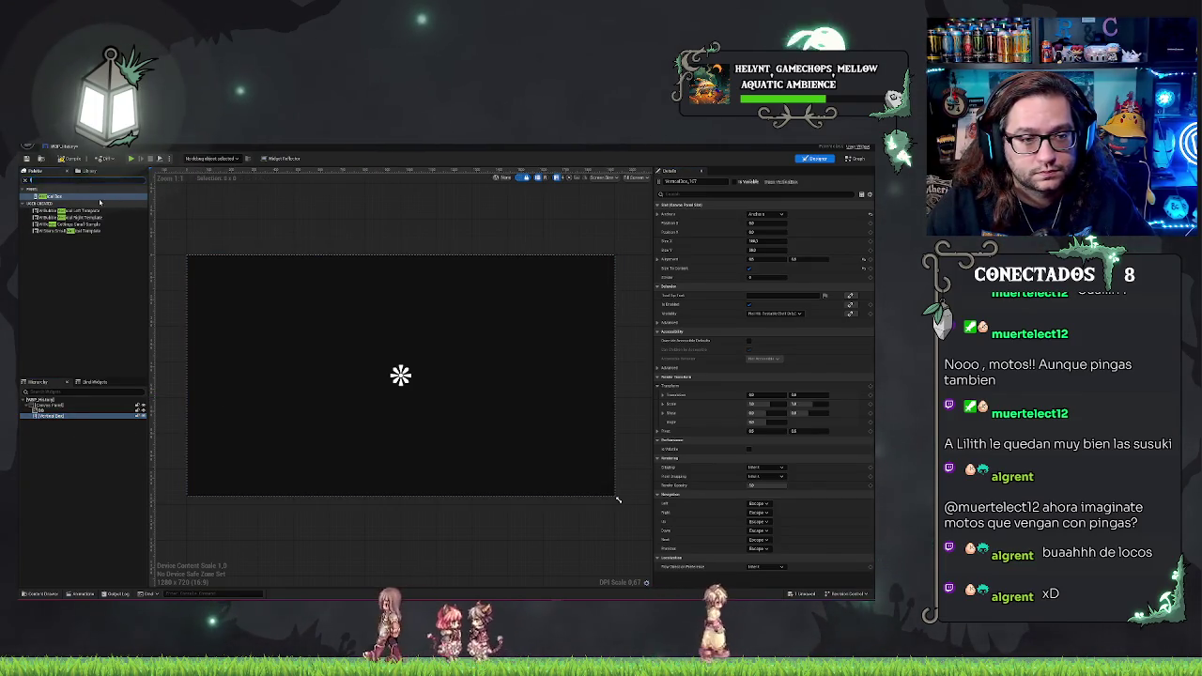
pyautogui.write('text')
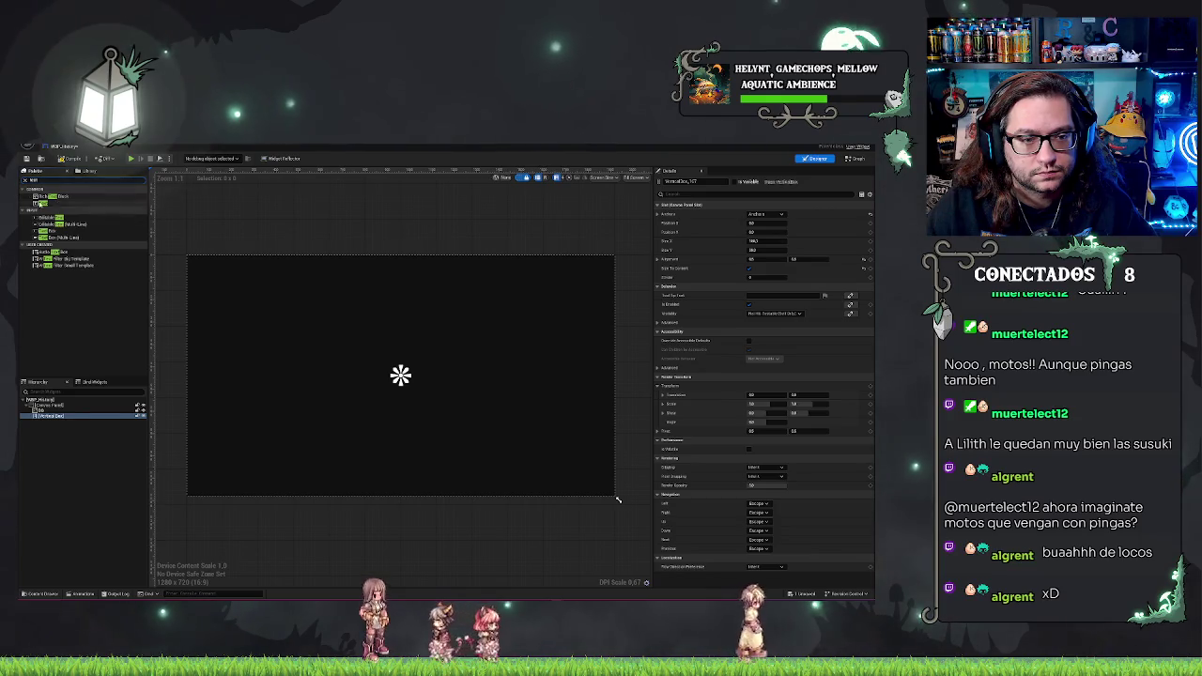
pyautogui.moveTo(81, 202)
pyautogui.mouseDown()
pyautogui.moveTo(51, 394)
pyautogui.moveTo(63, 430)
pyautogui.mouseUp()
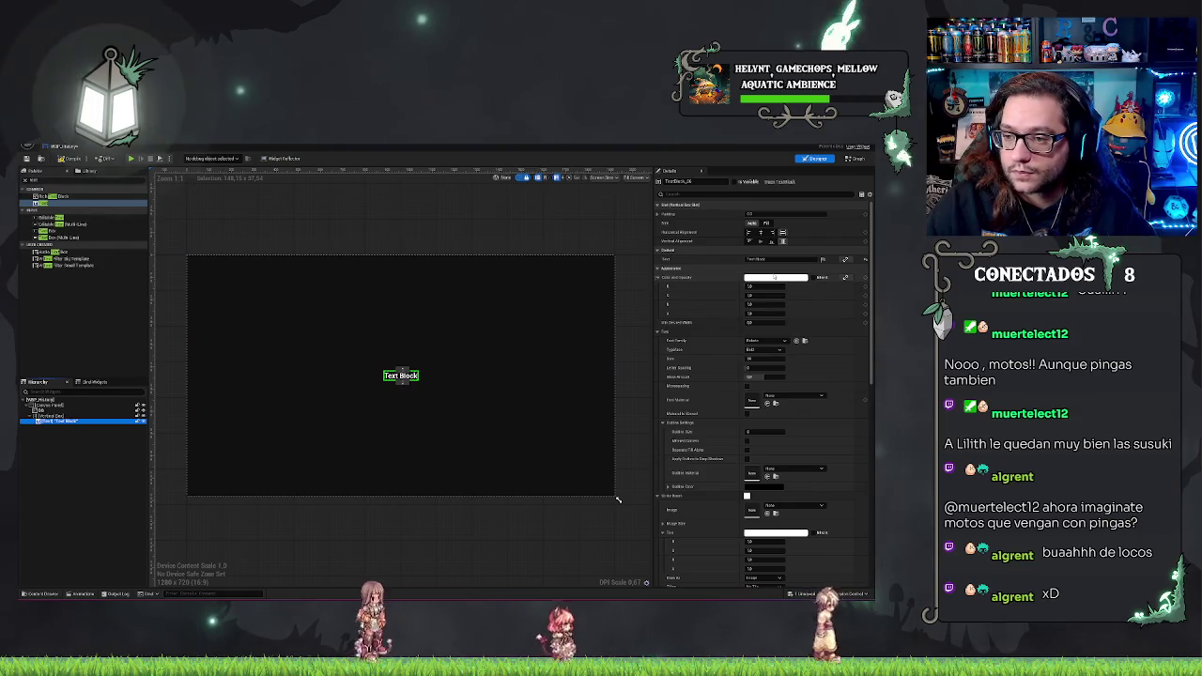
# Change the Text Block content to 'Pasan que cosas...'.
pyautogui.click(780, 259)
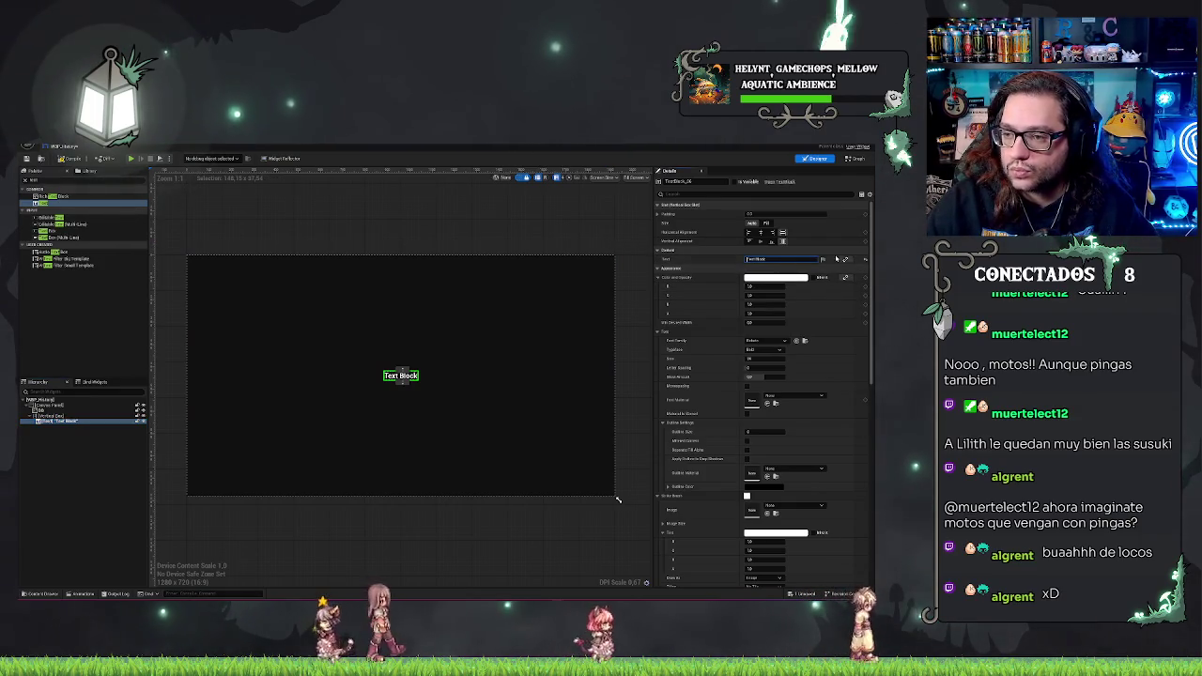
pyautogui.write('H')
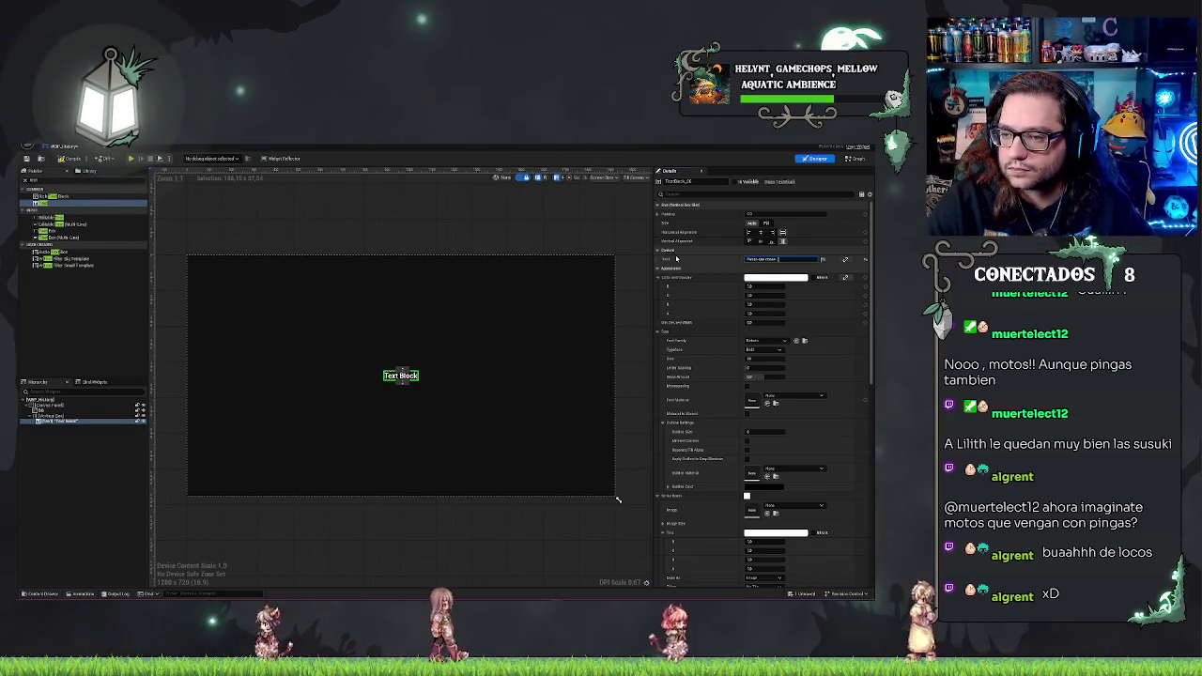
pyautogui.press('Return')
# Pick a new font family and set the typeface to Medium, then deselect the text.
pyautogui.click(766, 340)
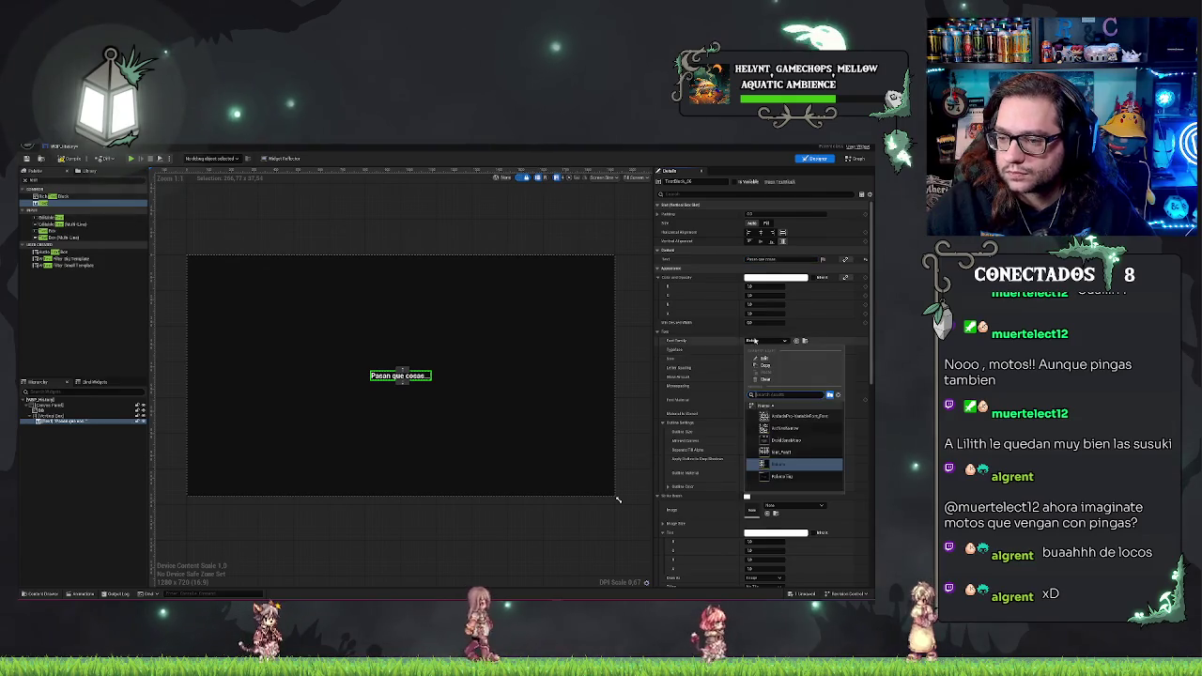
pyautogui.click(801, 430)
pyautogui.scroll(2, 548, 395)
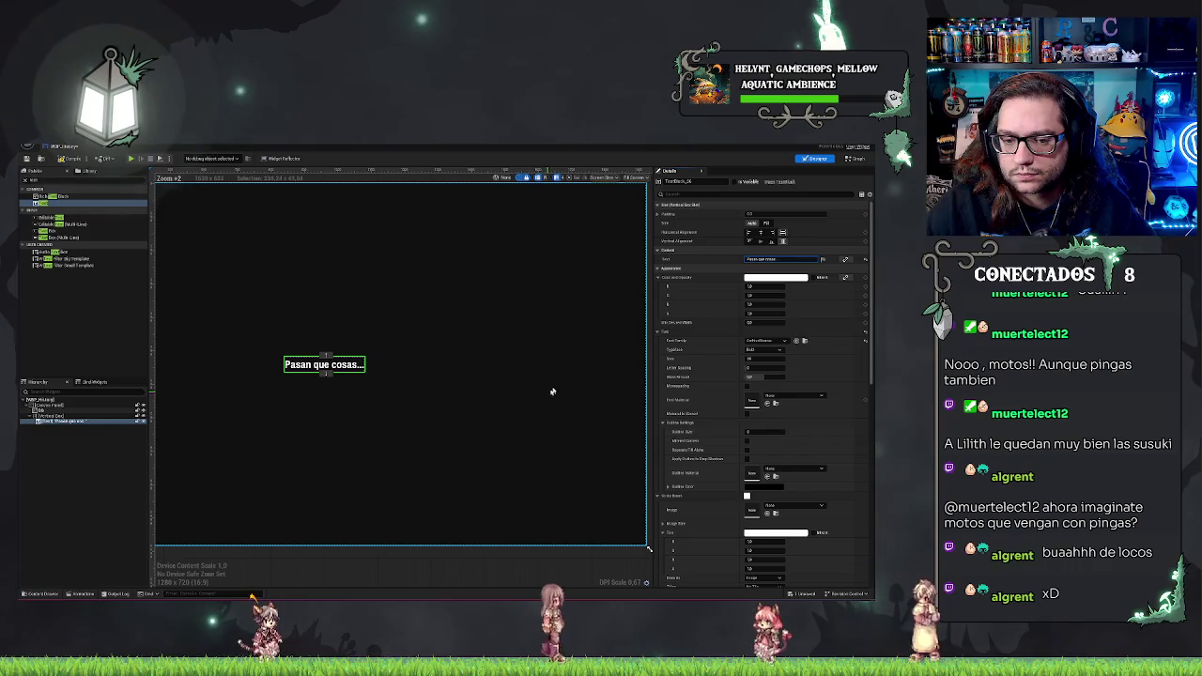
pyautogui.scroll(-1, 552, 392)
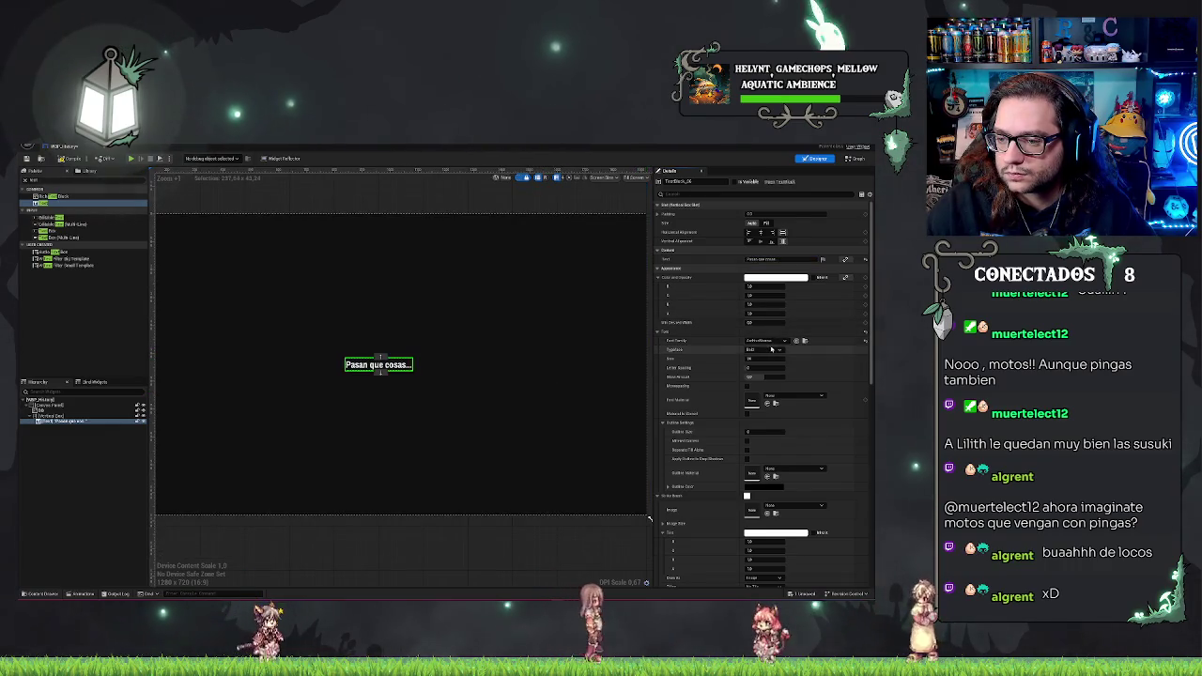
pyautogui.click(770, 349)
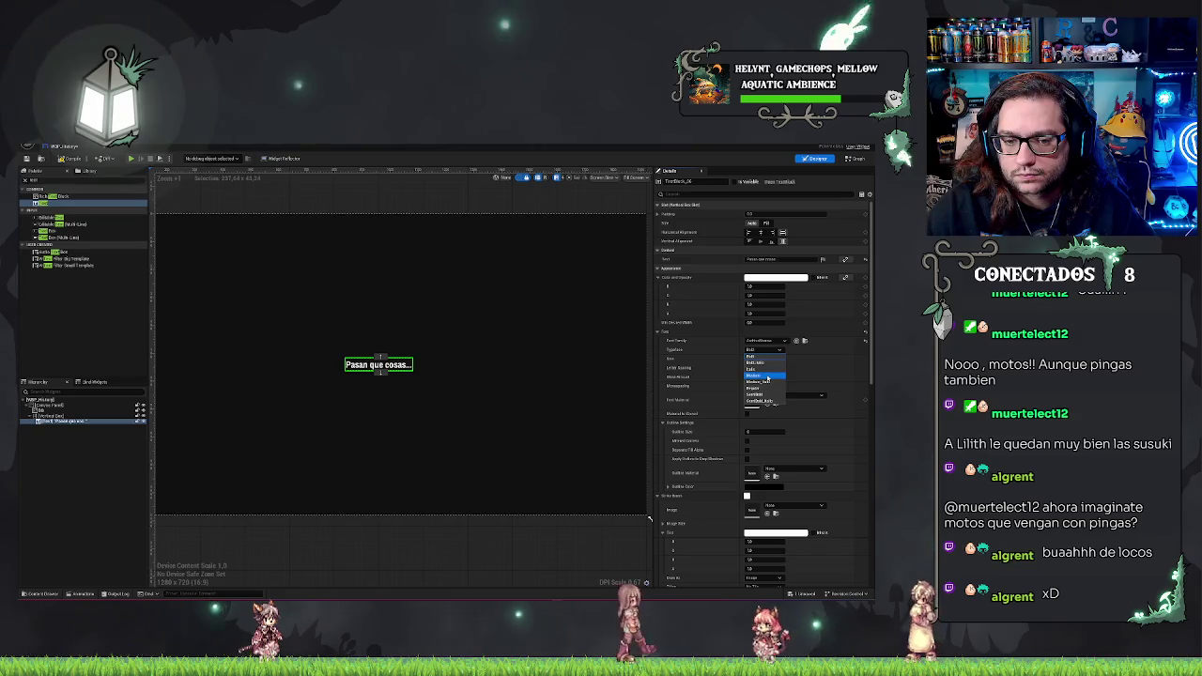
pyautogui.click(767, 376)
pyautogui.scroll(-2, 422, 489)
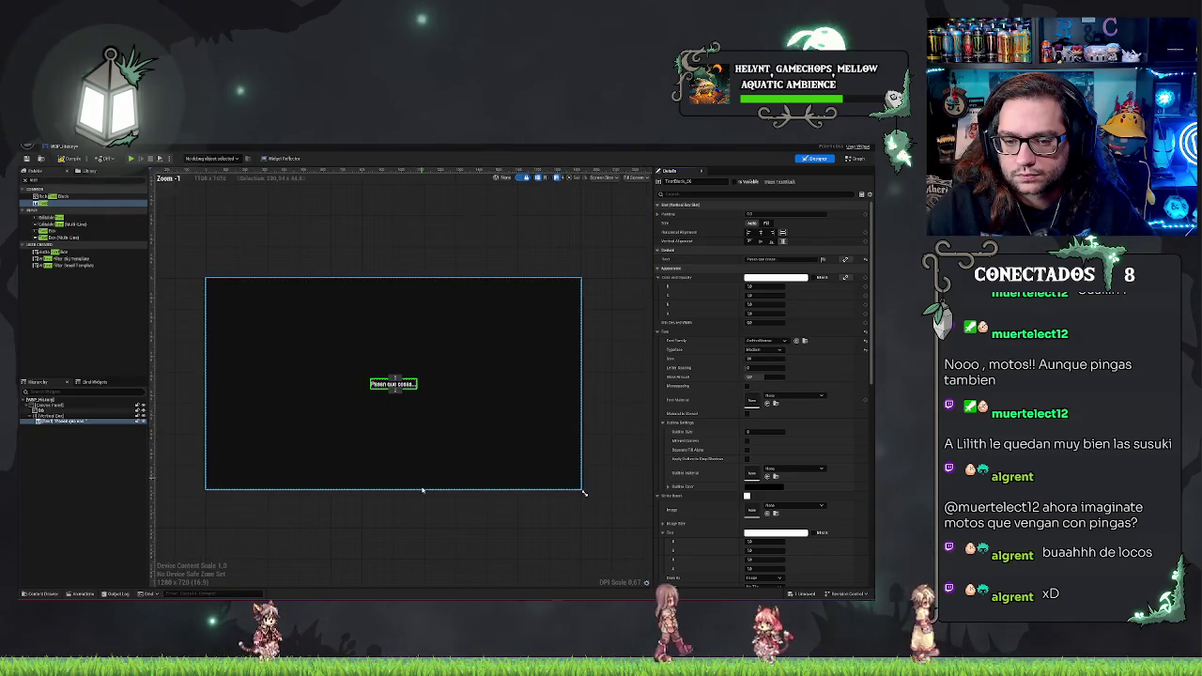
pyautogui.click(422, 489)
pyautogui.scroll(2, 423, 490)
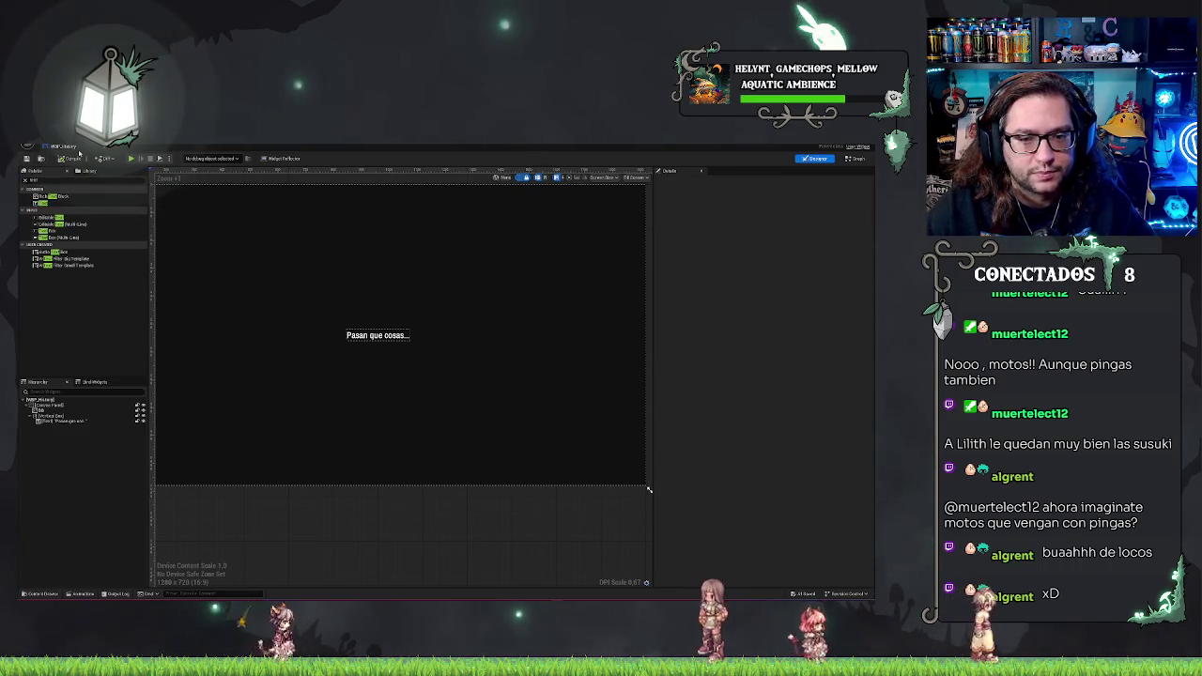
# Cycle through the BP_Operation and level tabs to WBP_Surgery and show its Graph view.
pyautogui.scroll(-3, 254, 204)
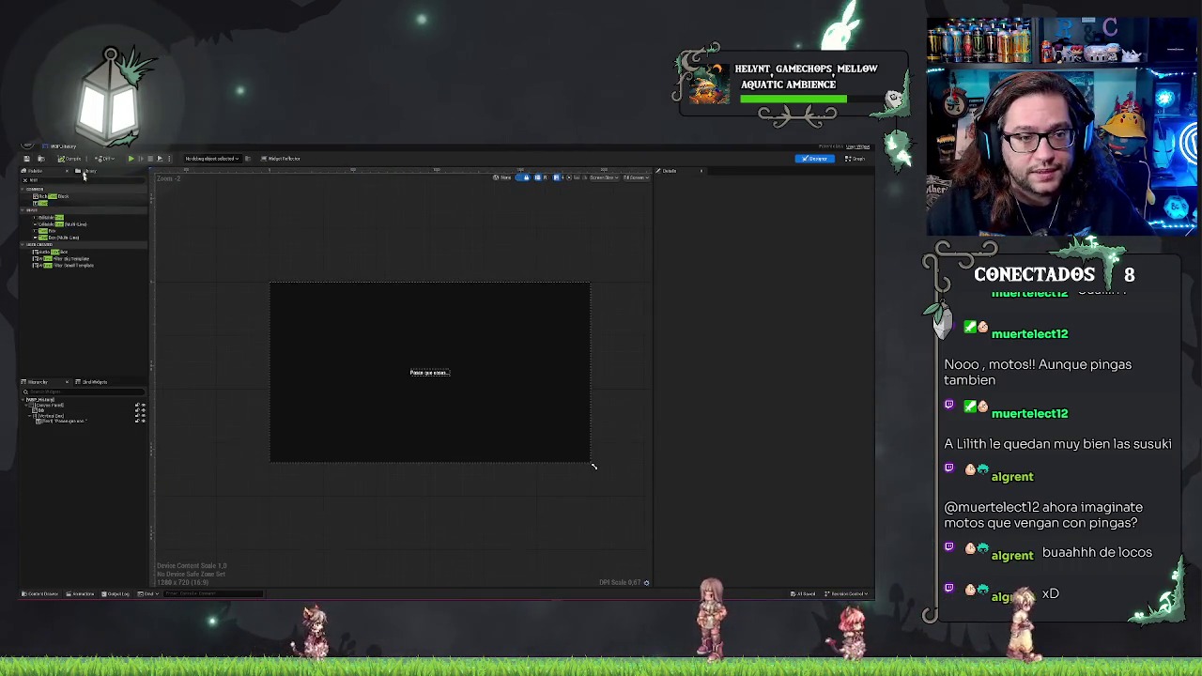
pyautogui.click(425, 147)
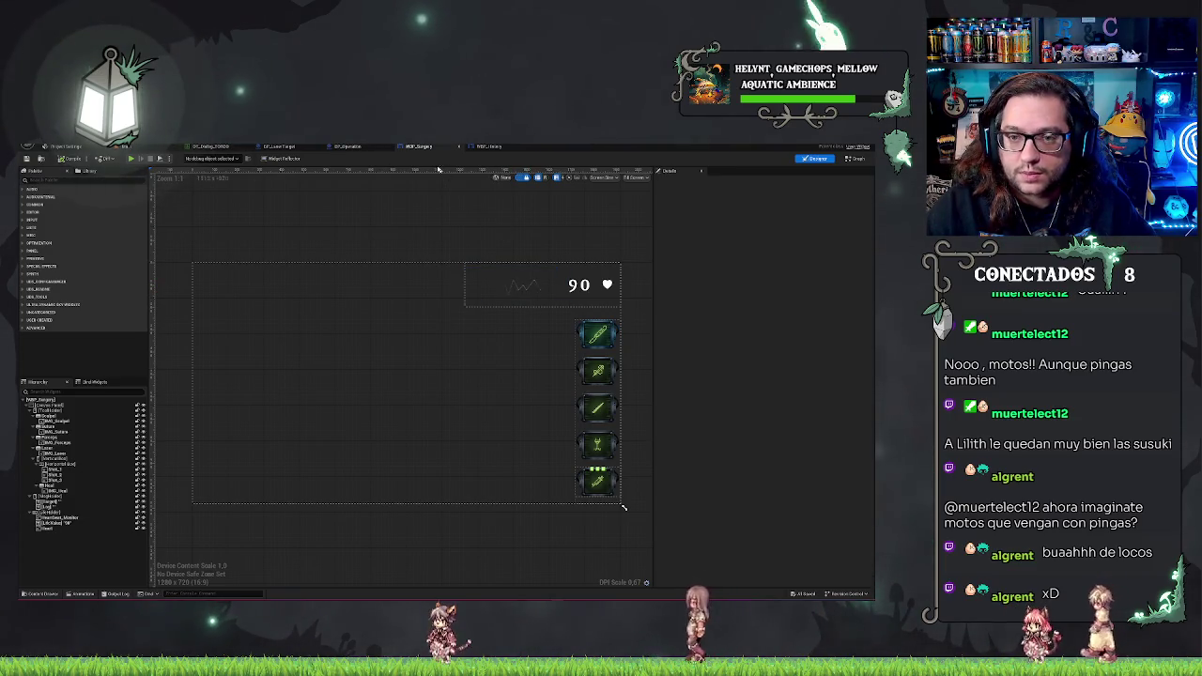
pyautogui.click(347, 147)
pyautogui.click(58, 147)
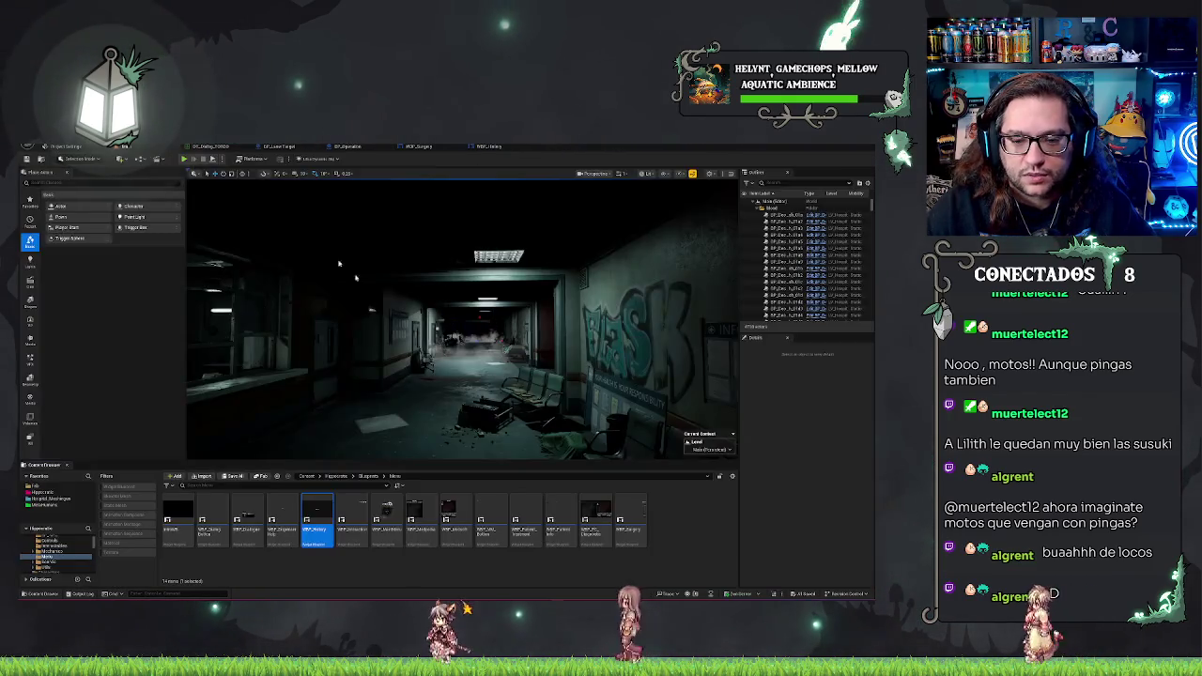
pyautogui.click(427, 146)
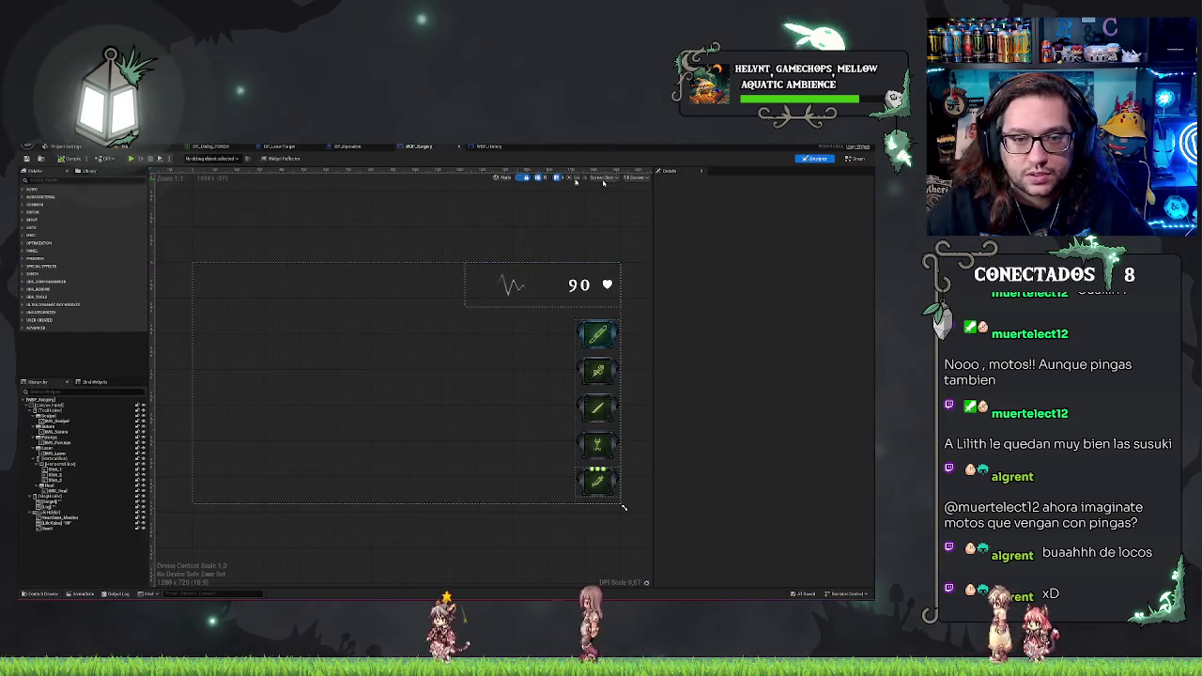
pyautogui.click(853, 158)
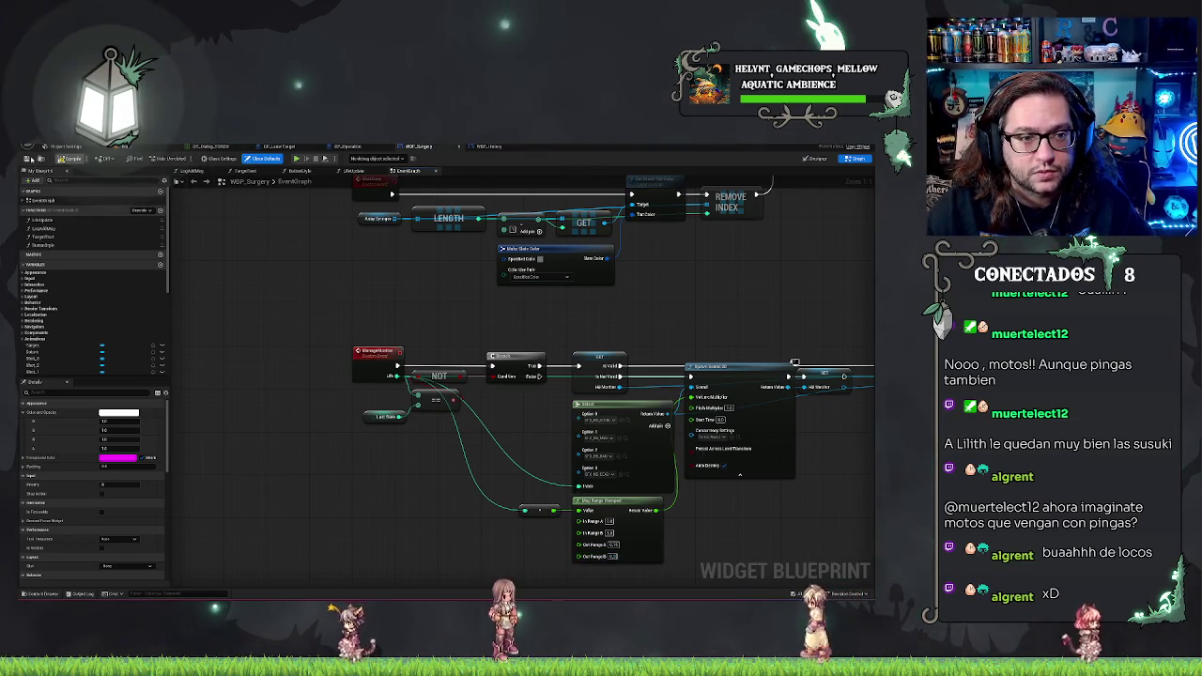
# Add a Custom Event node named UpdateObjective below the existing nodes in WBP_Surgery's graph.
pyautogui.click(64, 146)
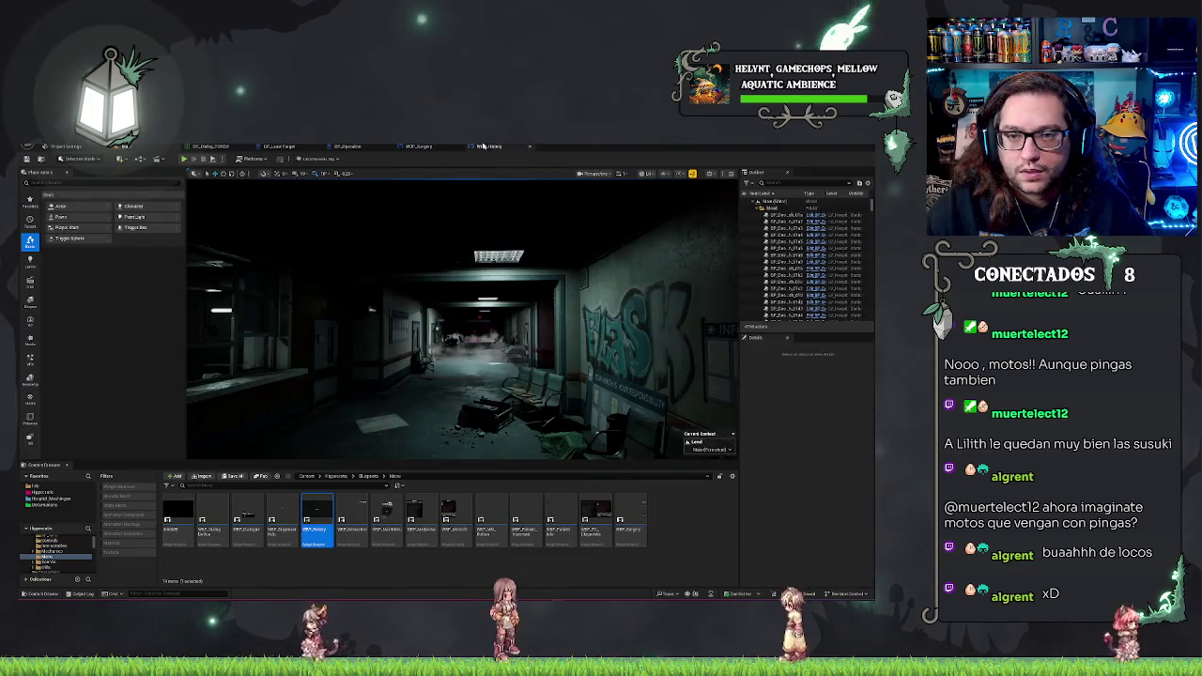
pyautogui.click(418, 147)
pyautogui.scroll(-4, 598, 297)
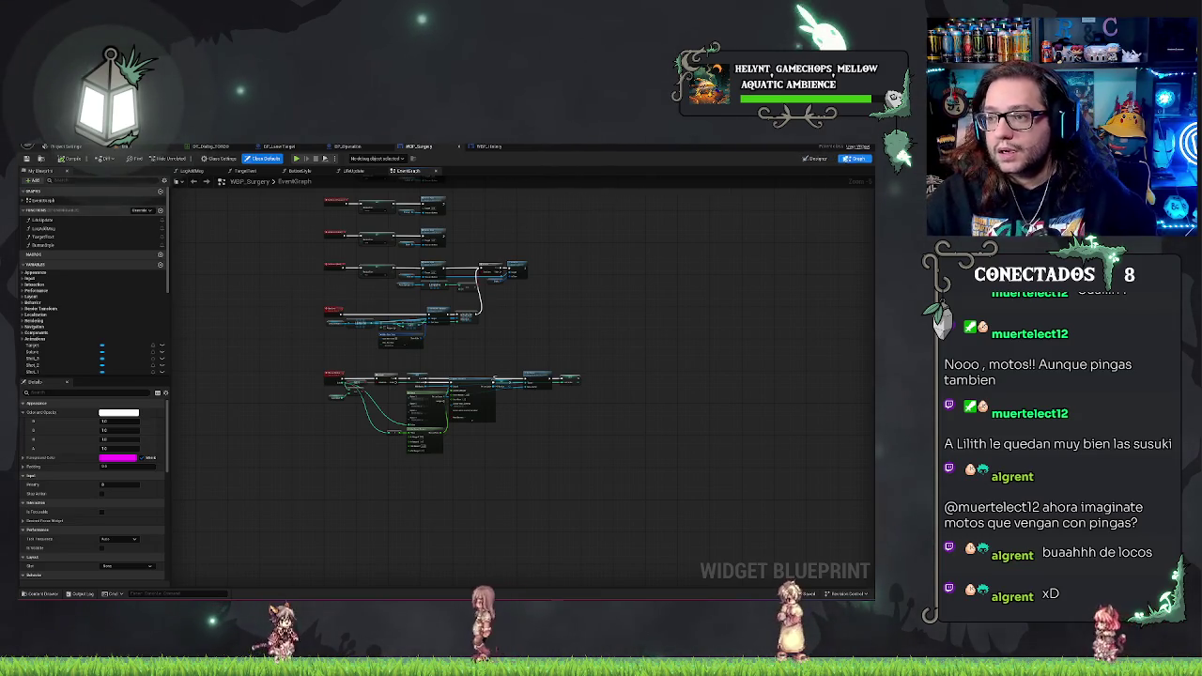
pyautogui.scroll(5, 442, 413)
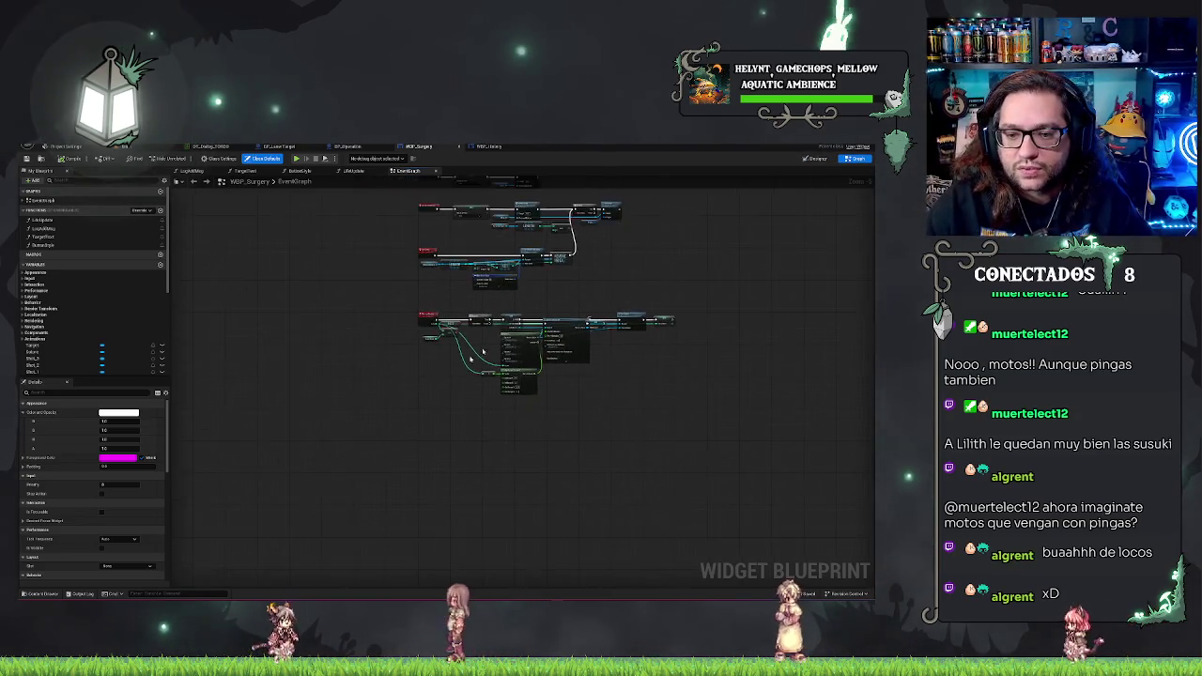
pyautogui.rightClick(424, 409)
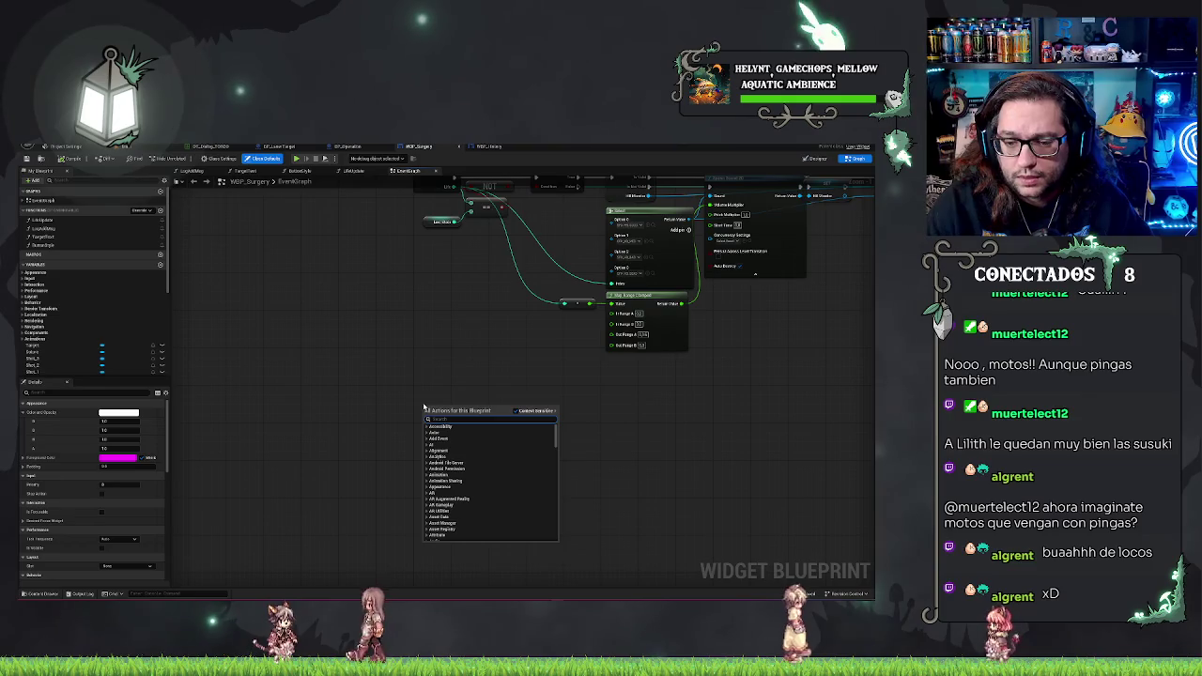
pyautogui.write('custom event')
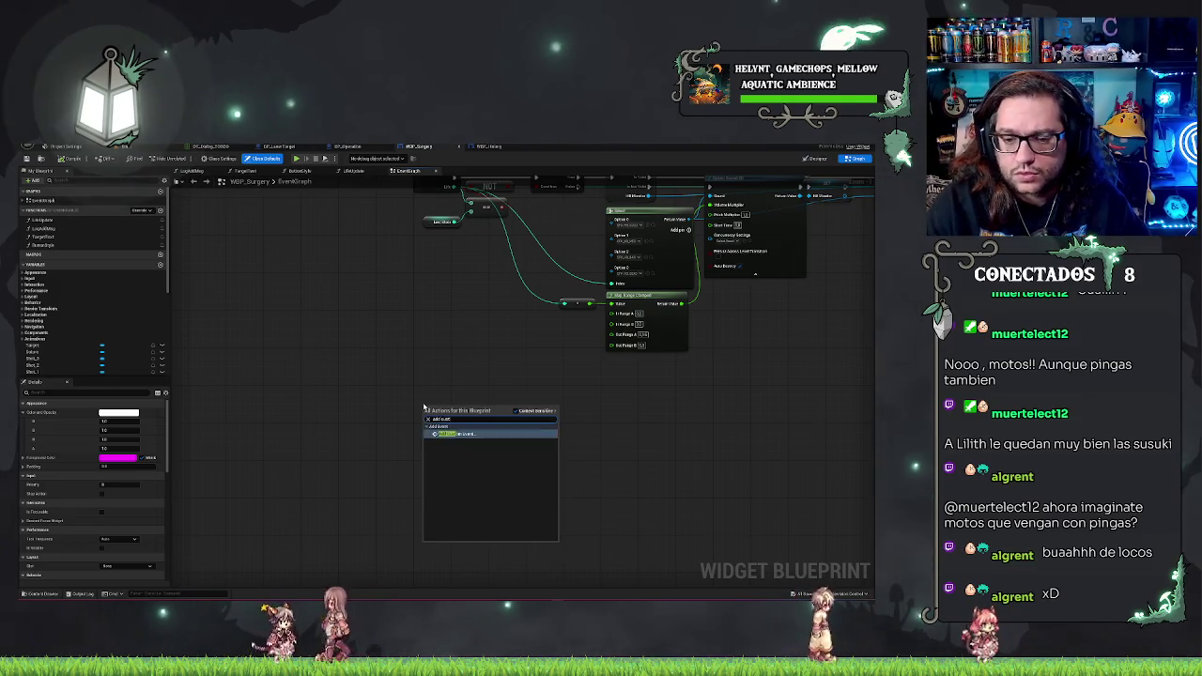
pyautogui.press('Return')
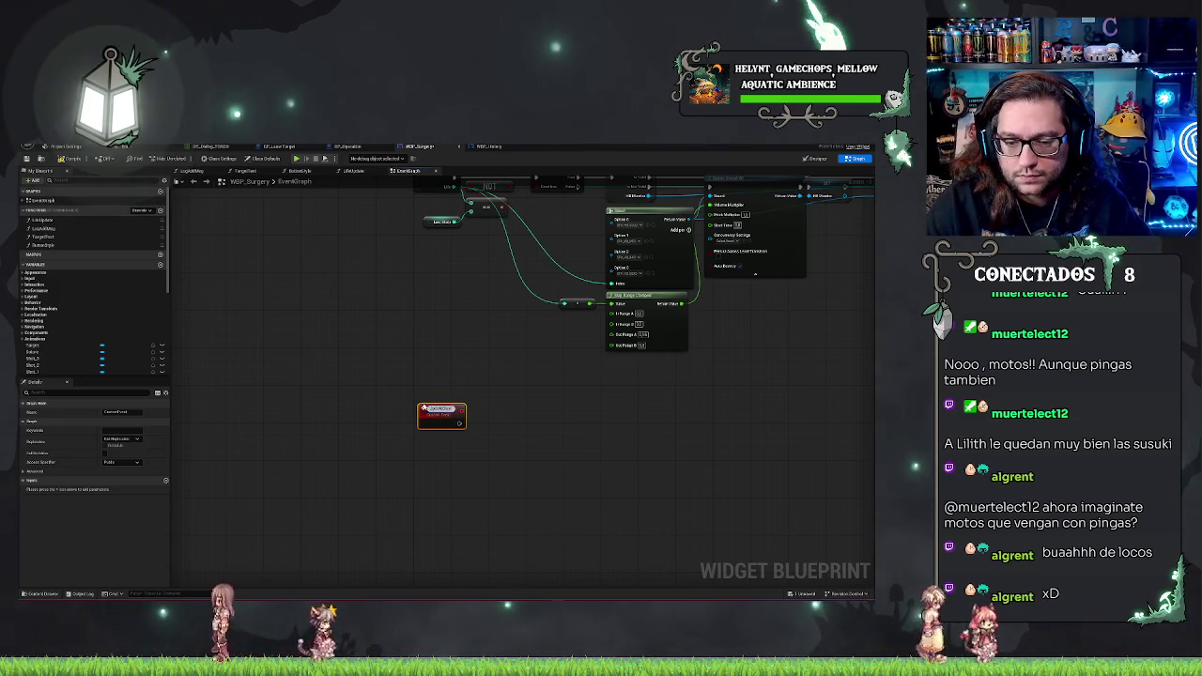
pyautogui.write('UpdateDistance')
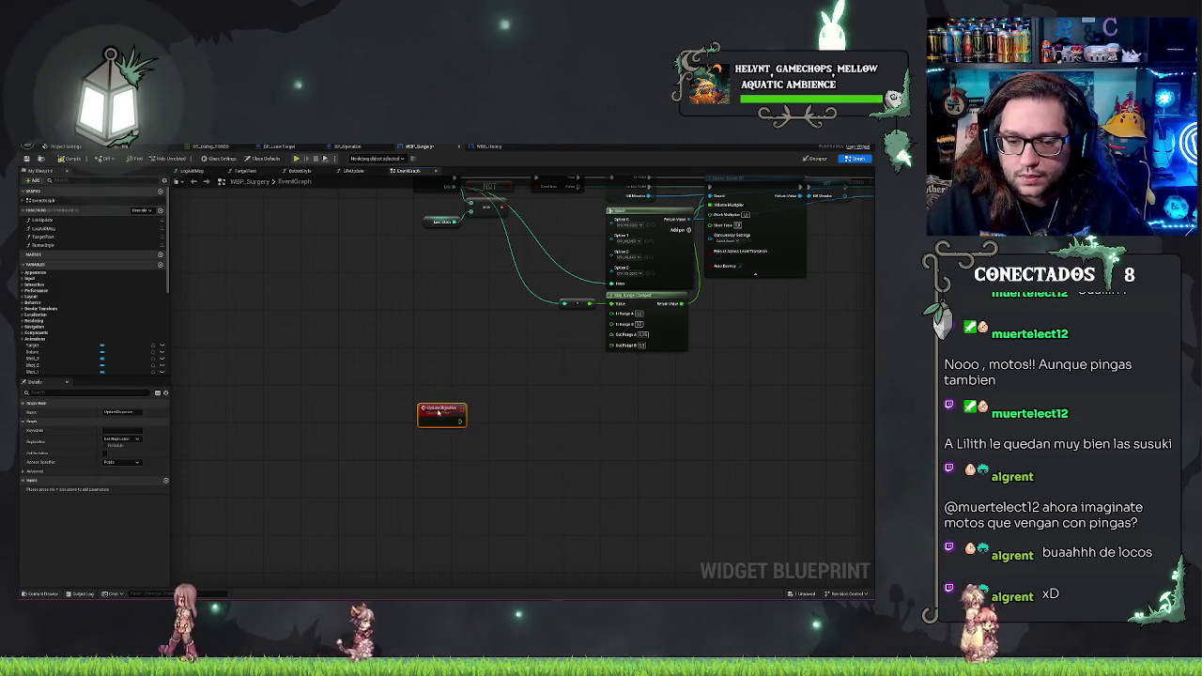
pyautogui.click(515, 339)
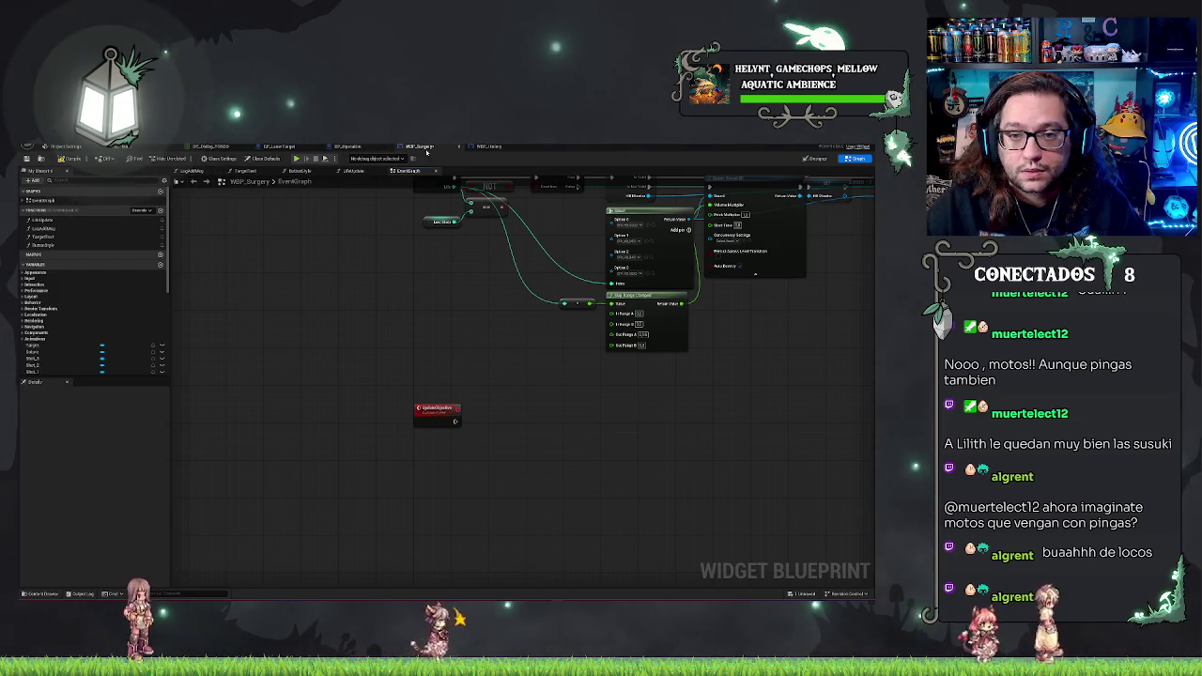
pyautogui.click(816, 158)
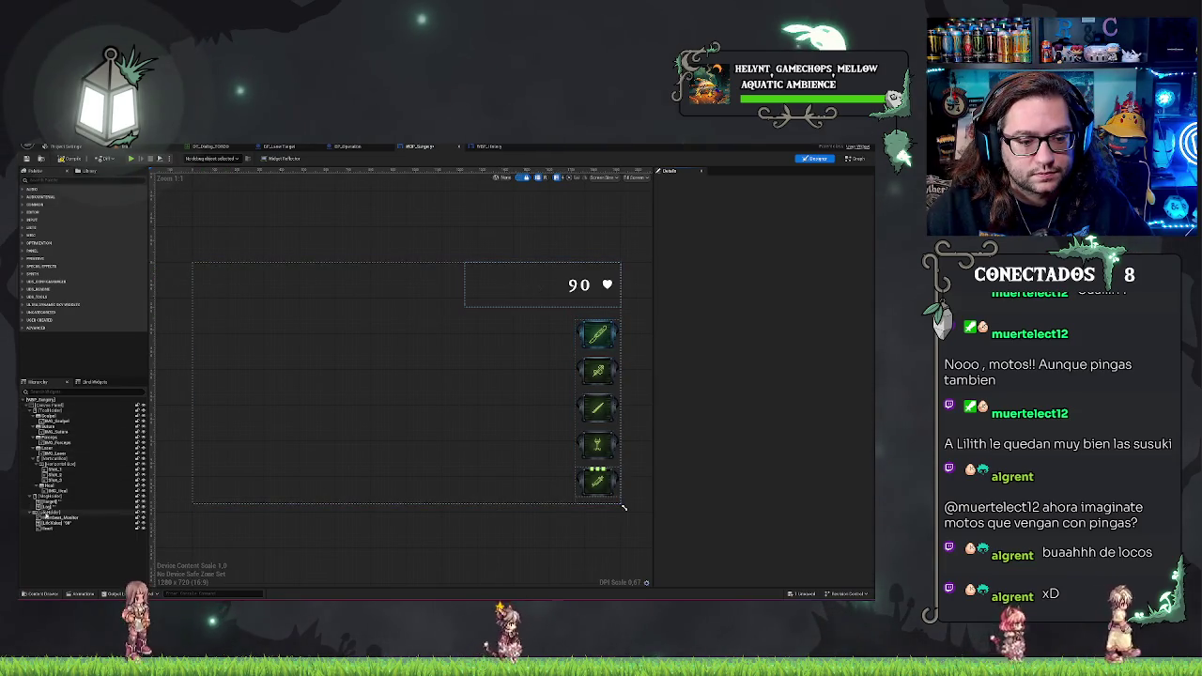
pyautogui.click(47, 514)
pyautogui.click(47, 504)
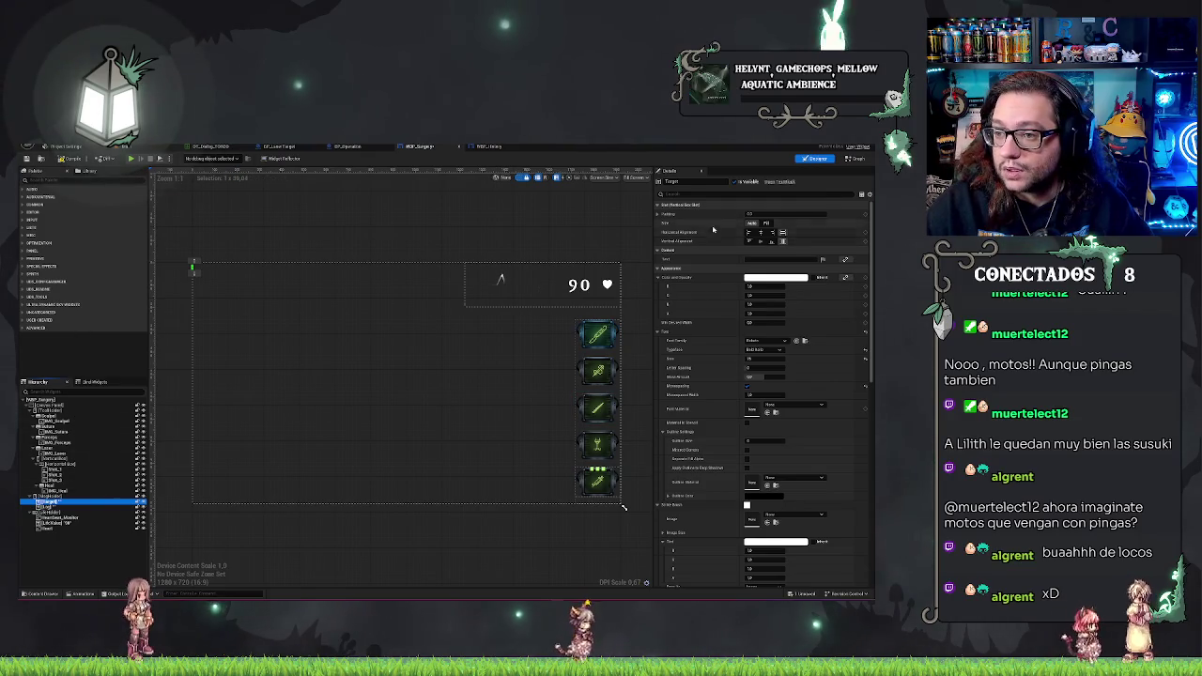
pyautogui.click(482, 148)
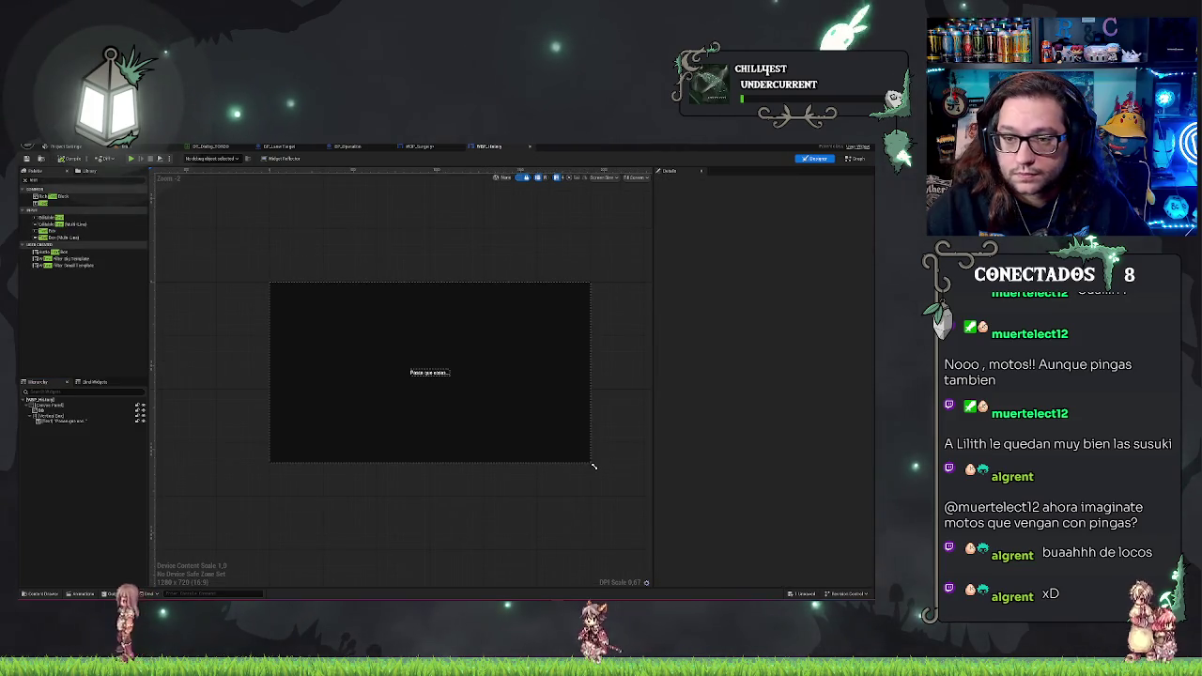
pyautogui.click(435, 148)
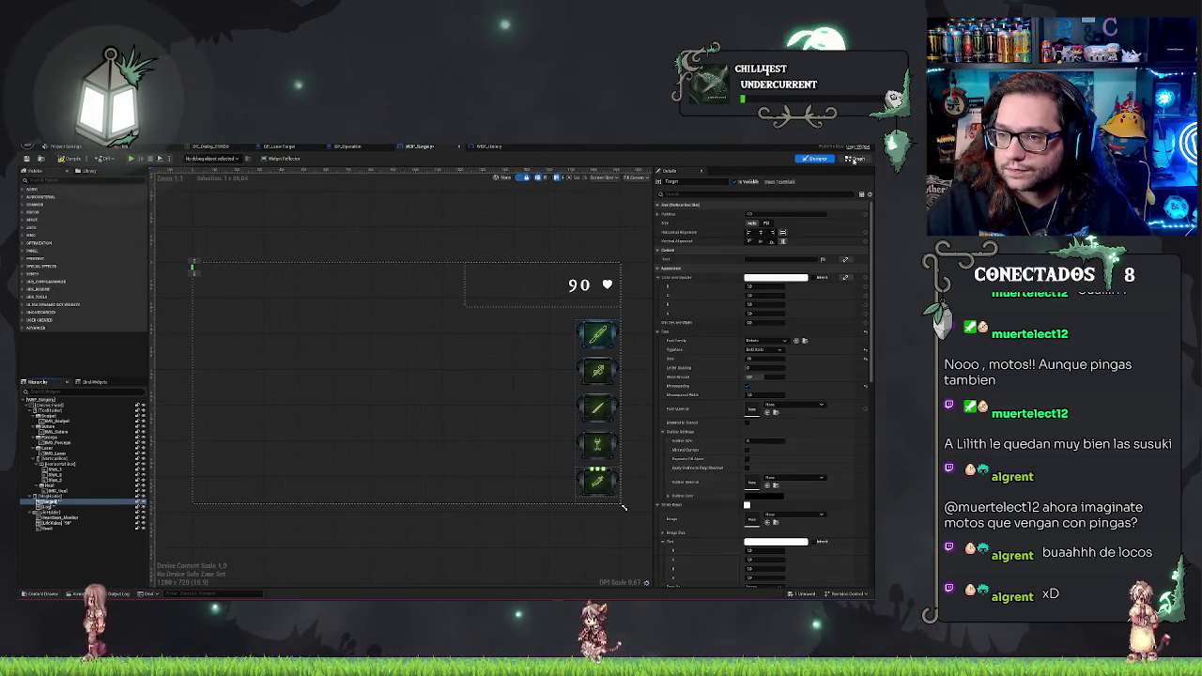
pyautogui.click(854, 158)
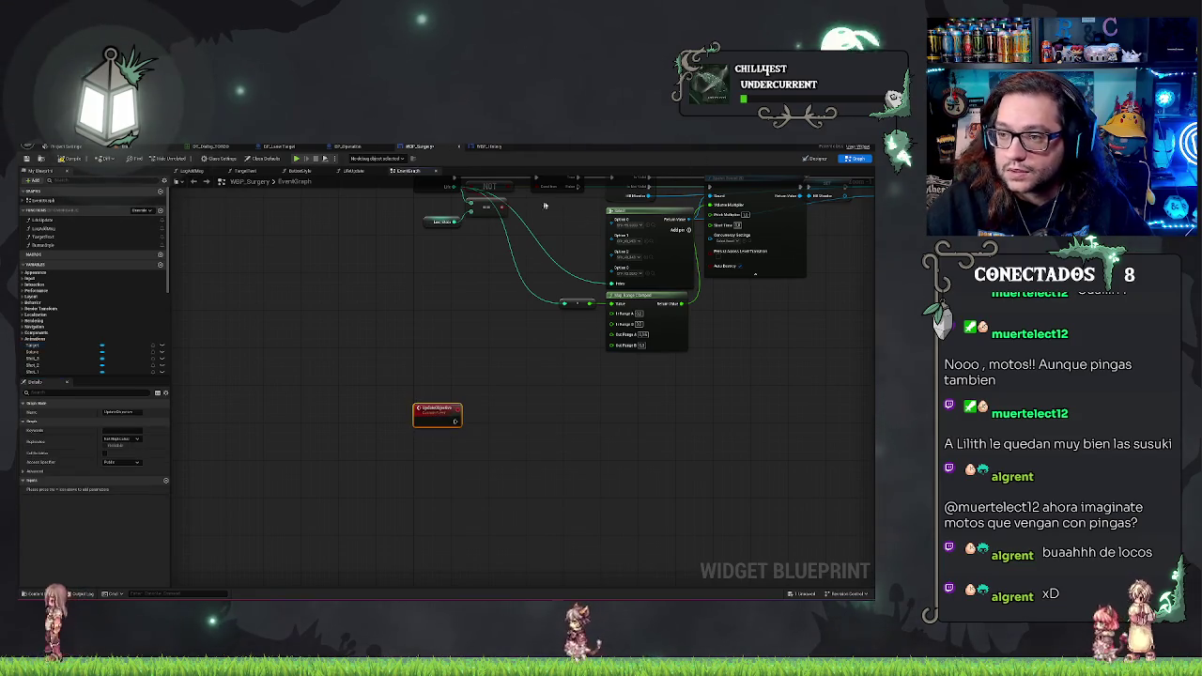
# Give the UpdateObjective event a Text input parameter named NewObjective.
pyautogui.click(166, 480)
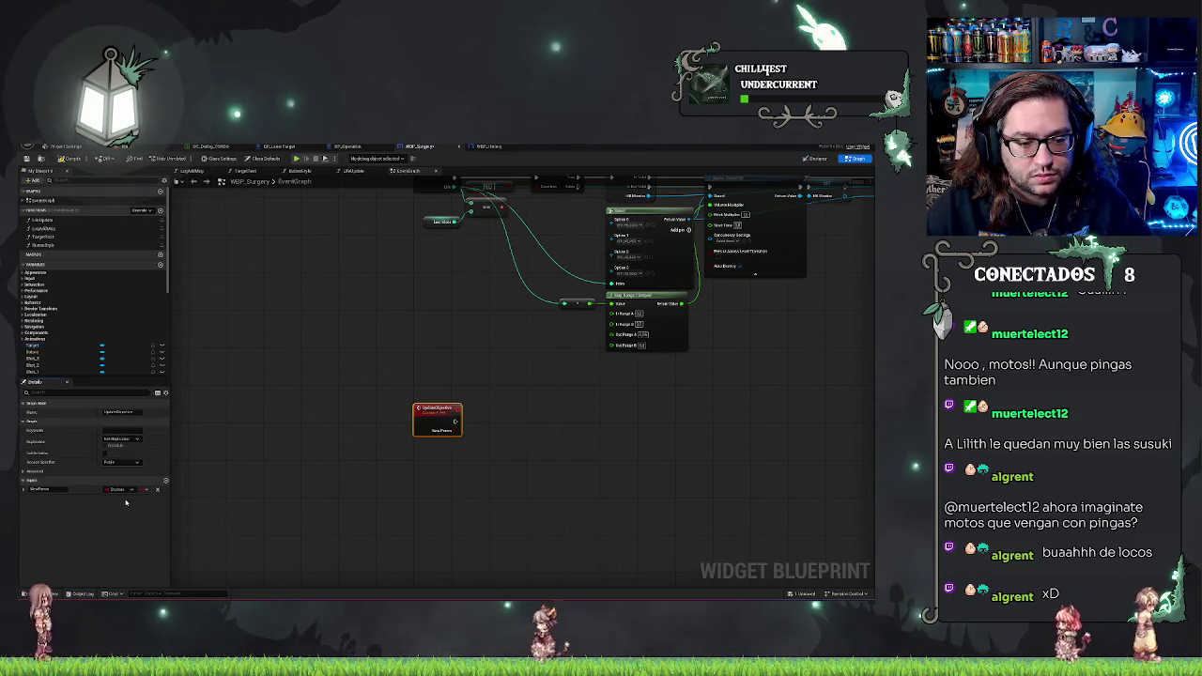
pyautogui.click(127, 491)
pyautogui.click(140, 411)
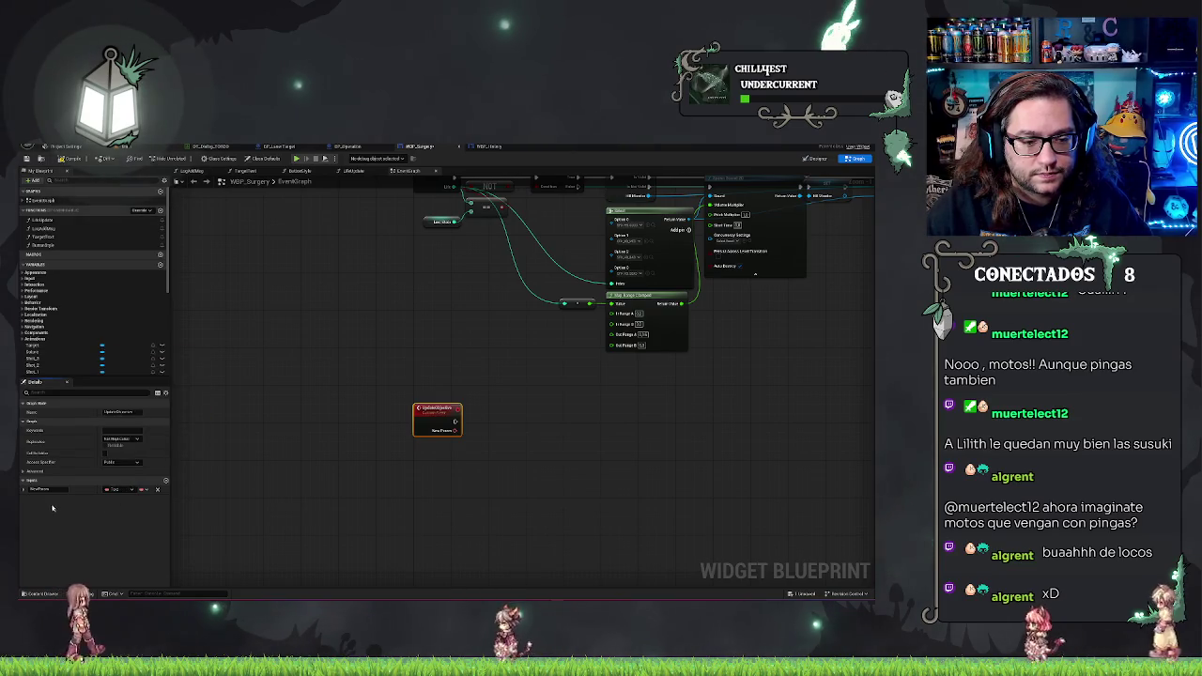
pyautogui.write('NewS')
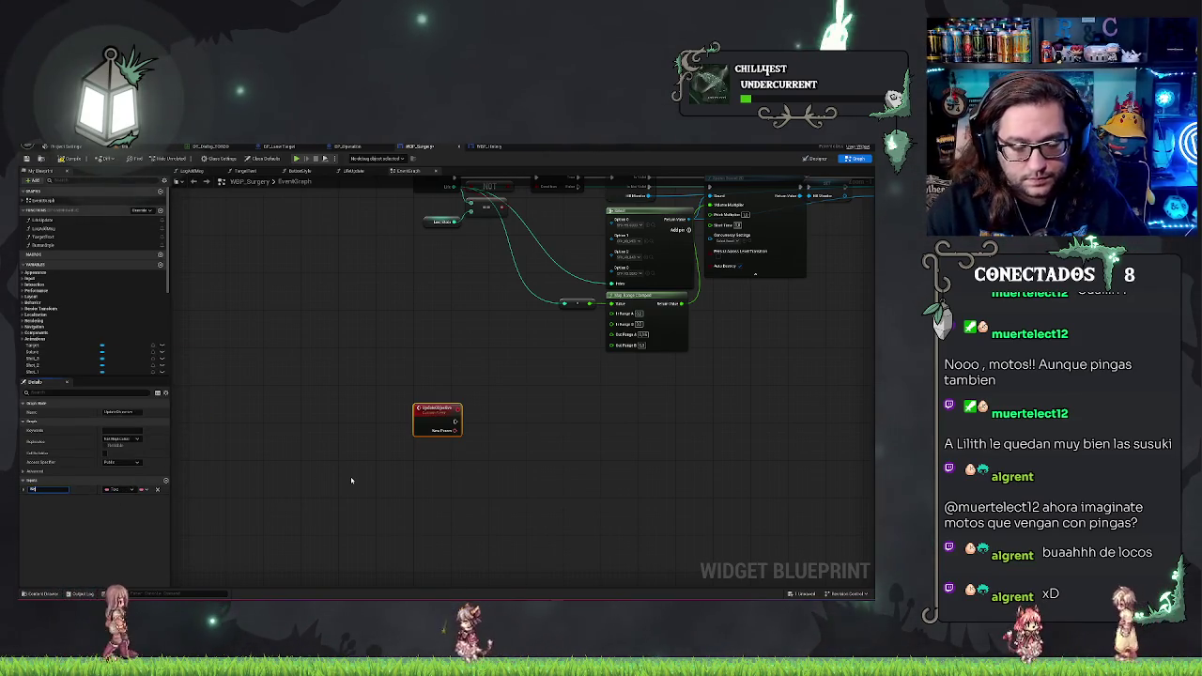
pyautogui.write('bjective')
pyautogui.press('Return')
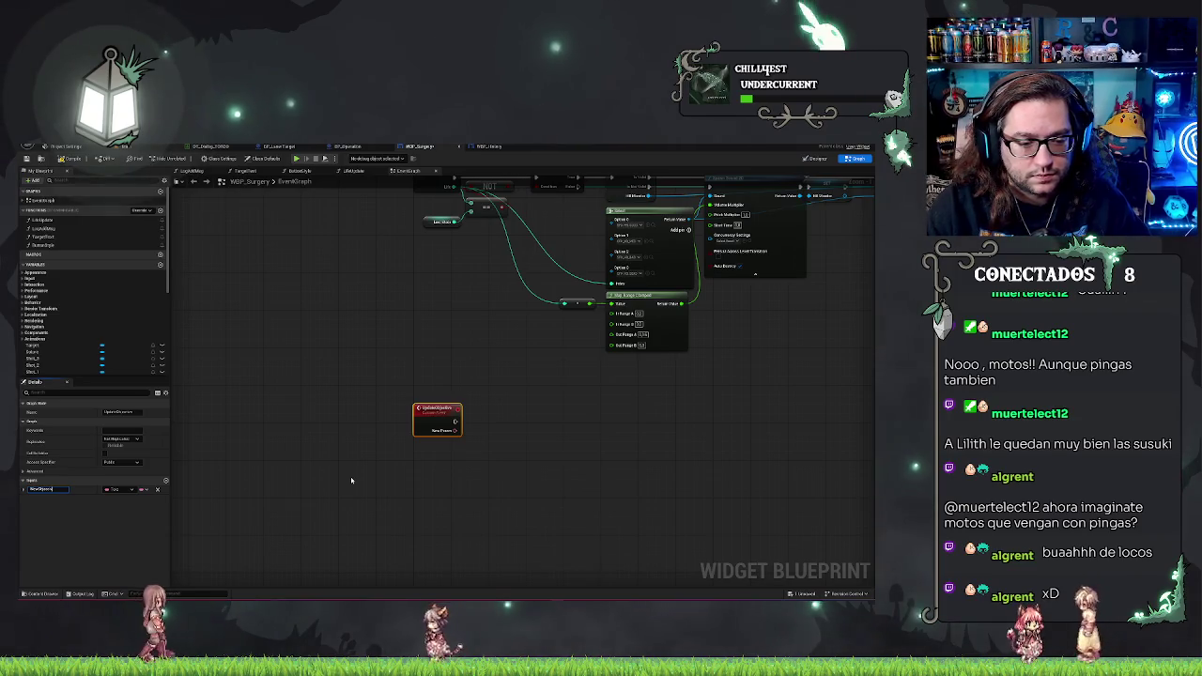
pyautogui.scroll(1, 434, 392)
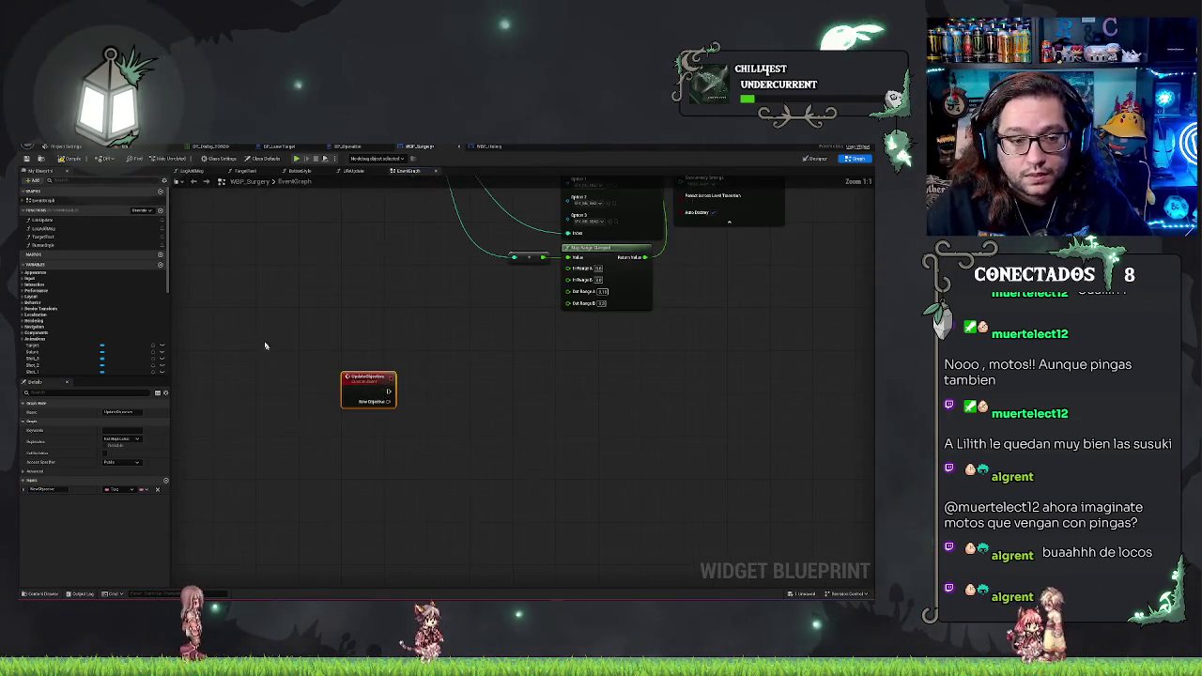
pyautogui.scroll(-5, 81, 282)
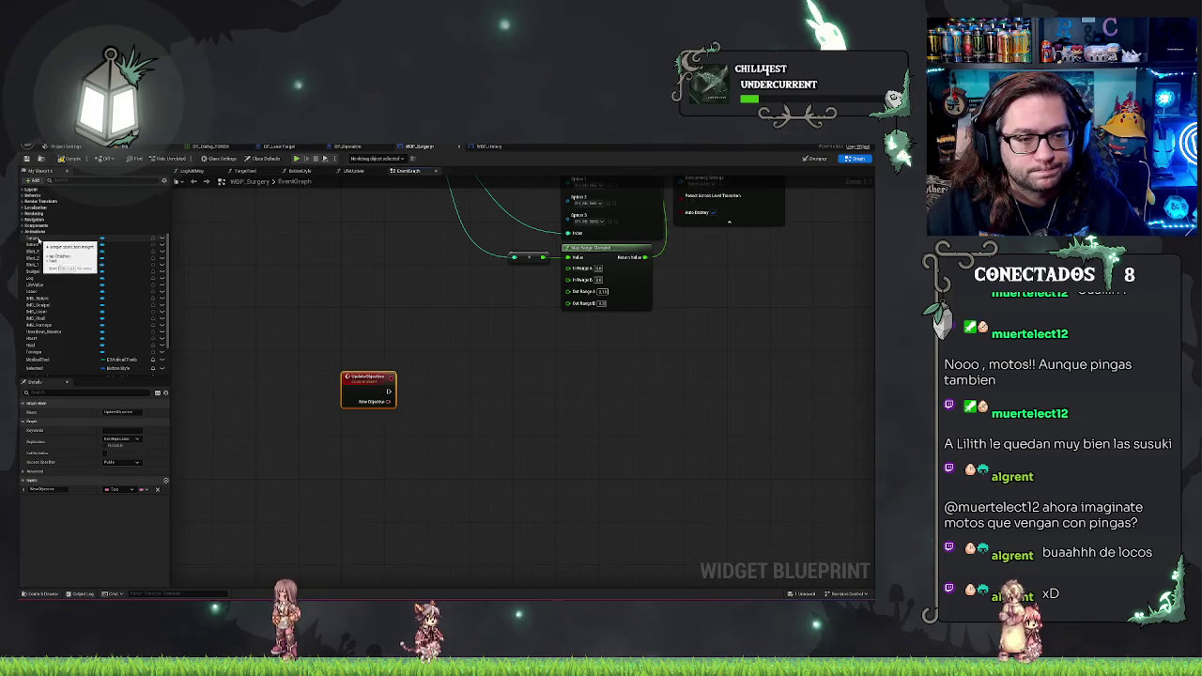
# Drag out a Target getter and create a SetText (Text) node from it.
pyautogui.moveTo(37, 239)
pyautogui.mouseDown()
pyautogui.moveTo(430, 423)
pyautogui.moveTo(510, 421)
pyautogui.moveTo(489, 411)
pyautogui.mouseUp()
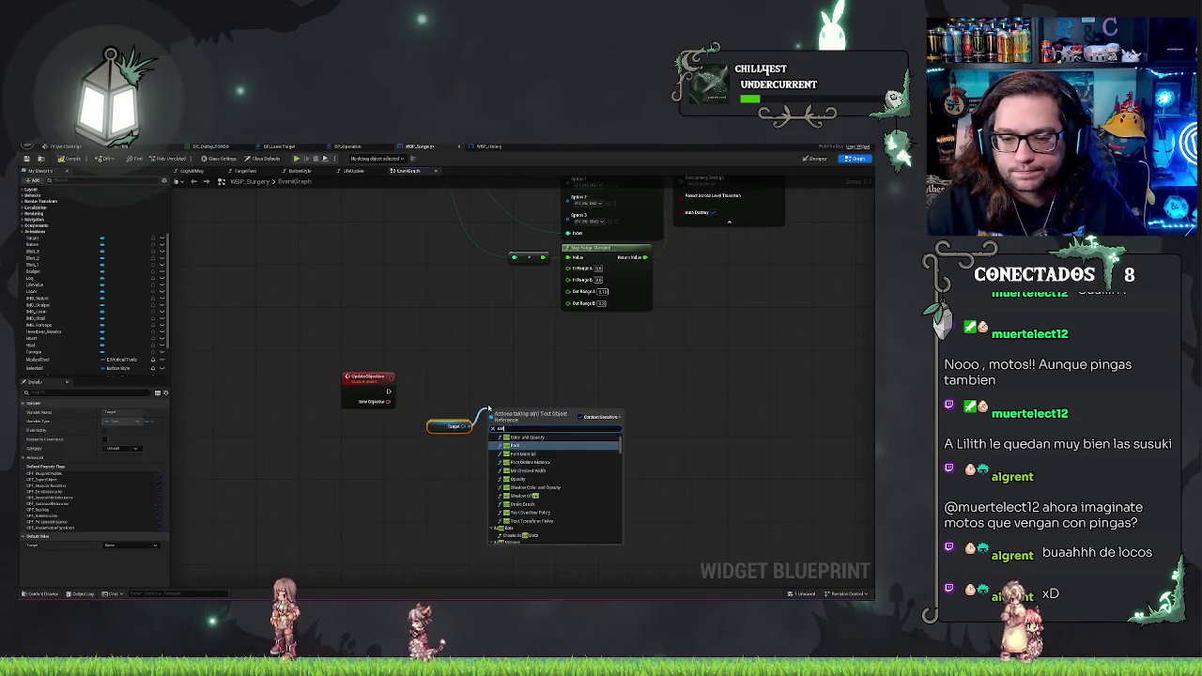
pyautogui.write('ttext')
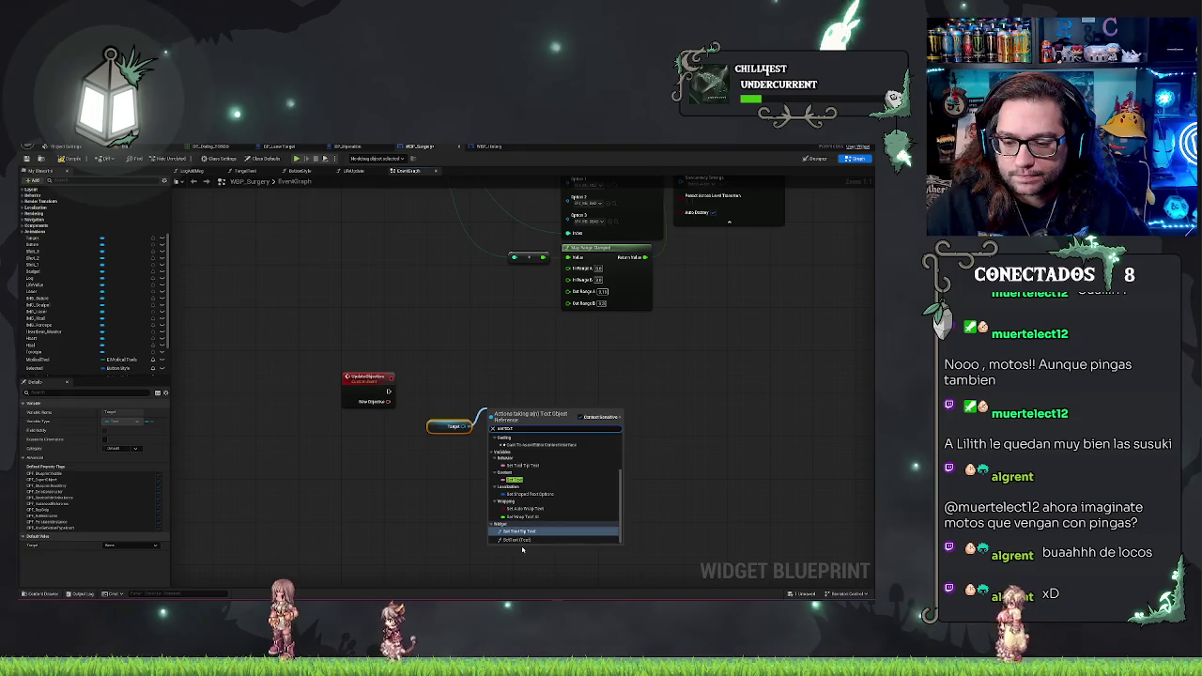
pyautogui.click(522, 541)
# Wire UpdateObjective's execution into SetText and place the Target getter between them.
pyautogui.moveTo(492, 424); pyautogui.dragTo(386, 393)
pyautogui.moveTo(509, 409)
pyautogui.mouseDown()
pyautogui.moveTo(499, 378)
pyautogui.moveTo(479, 410)
pyautogui.mouseUp()
pyautogui.click(359, 377)
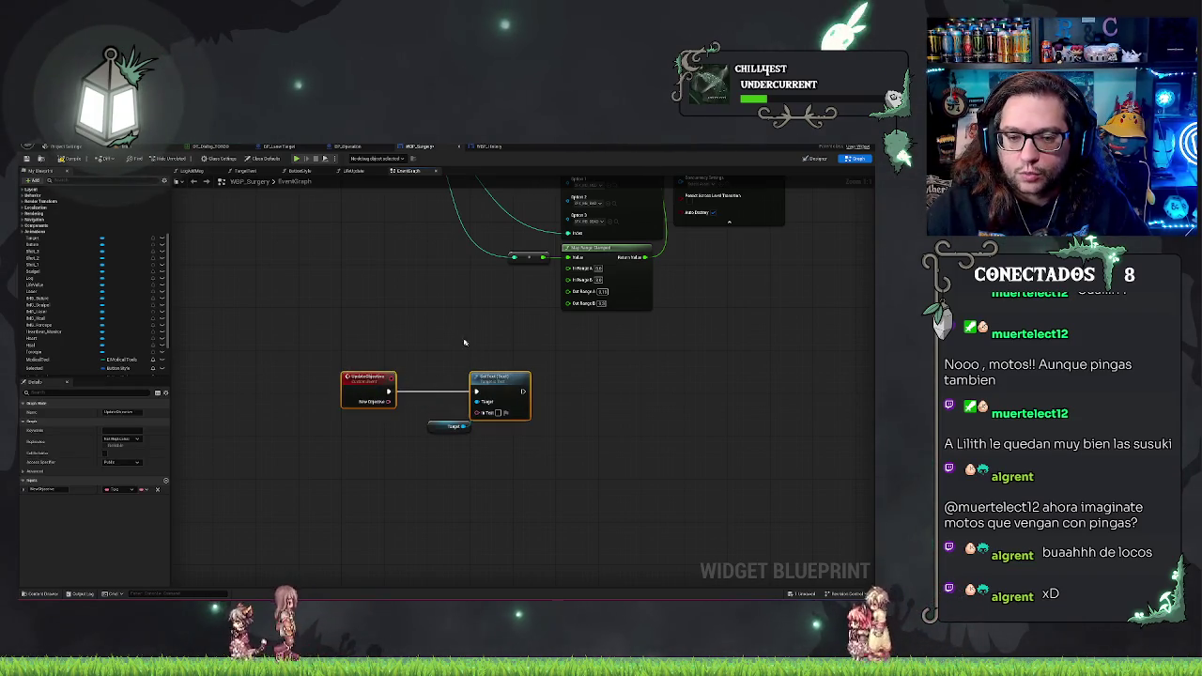
pyautogui.click(450, 426)
pyautogui.moveTo(451, 427); pyautogui.dragTo(435, 402)
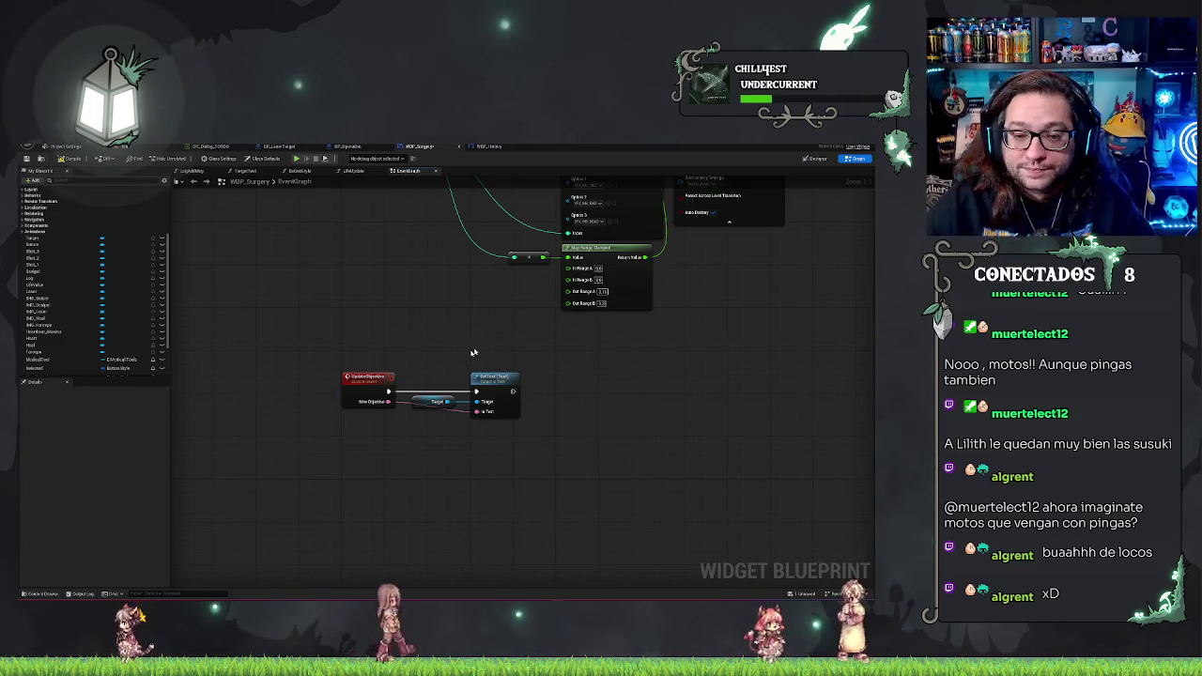
pyautogui.scroll(-2, 469, 351)
pyautogui.scroll(-1, 443, 343)
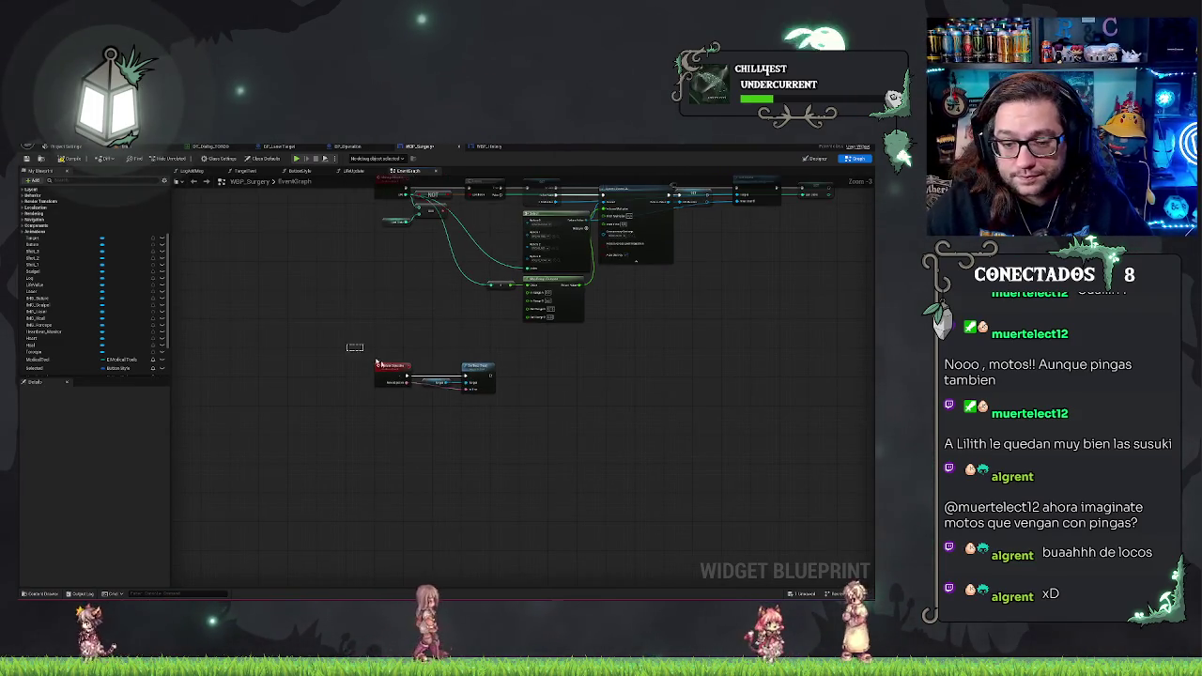
pyautogui.scroll(1, 391, 451)
pyautogui.scroll(-1, 566, 395)
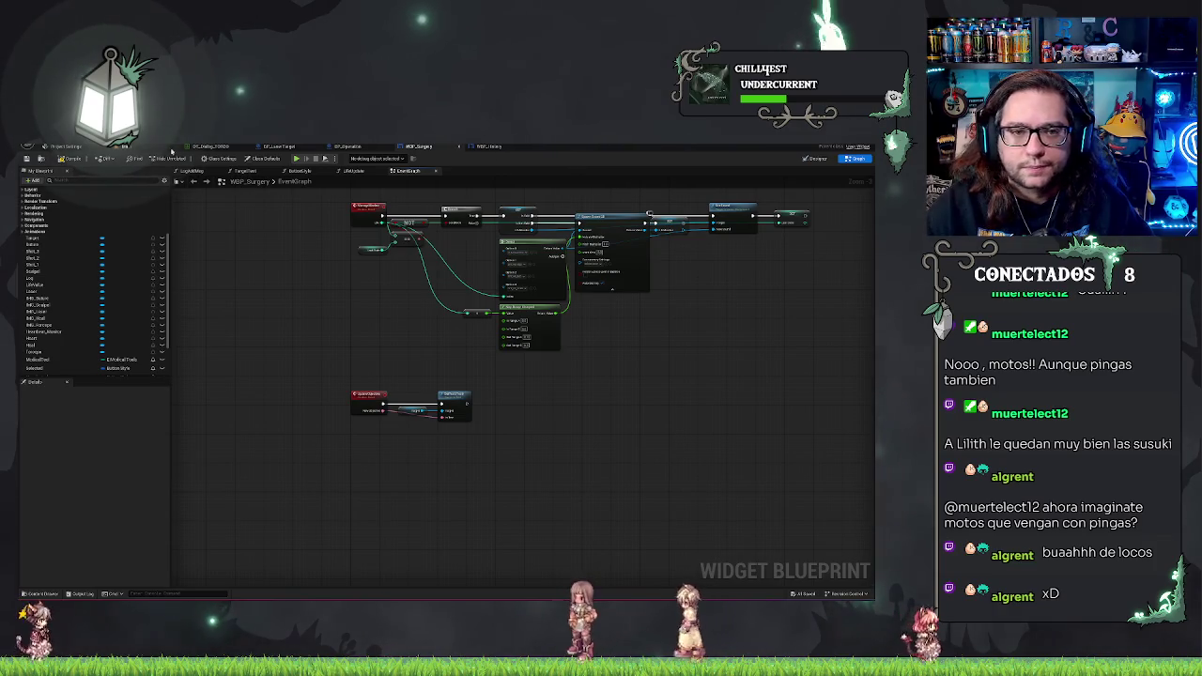
# Return to the level editor and list the Hipposcenic root folders in the Content Browser.
pyautogui.click(123, 147)
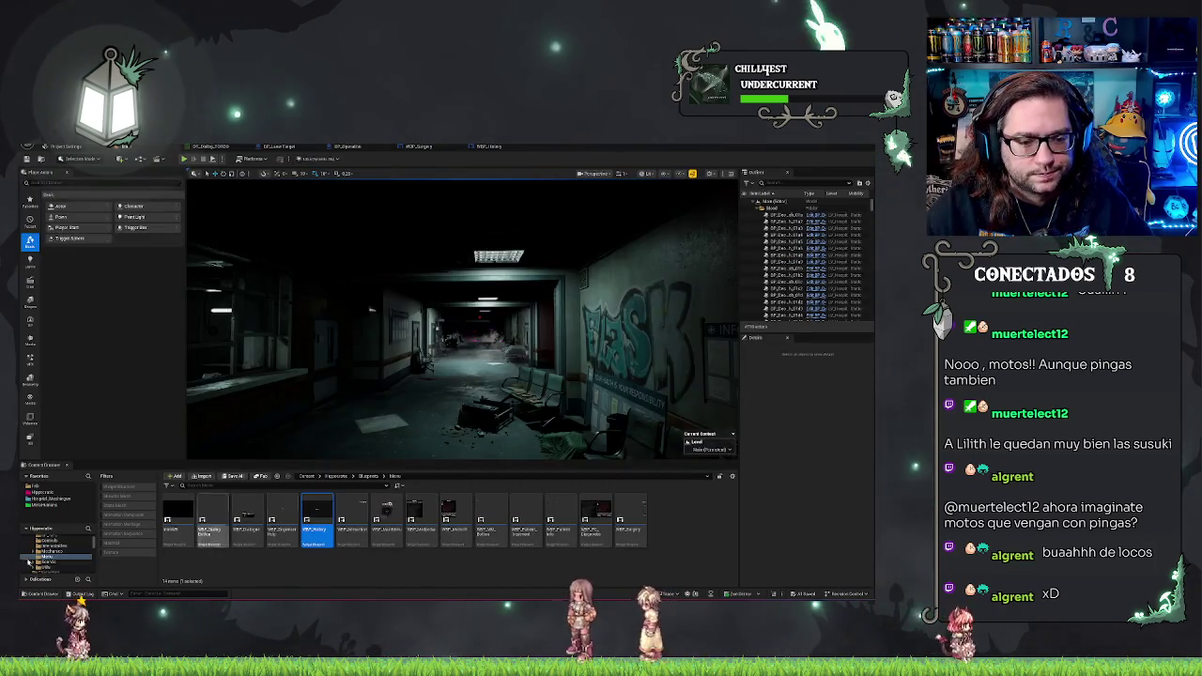
pyautogui.click(42, 492)
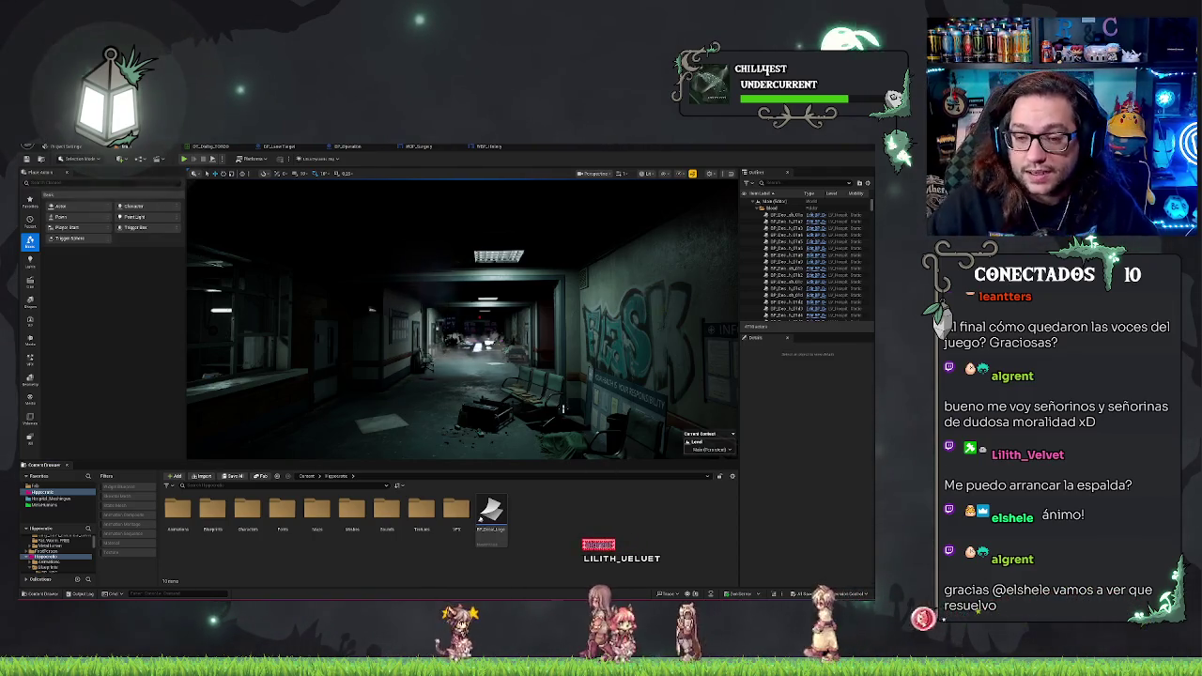
# Fly the viewport camera through the red-lit room to the operating room door, then start Play.
pyautogui.moveTo(563, 409); pyautogui.dragTo(536, 413)
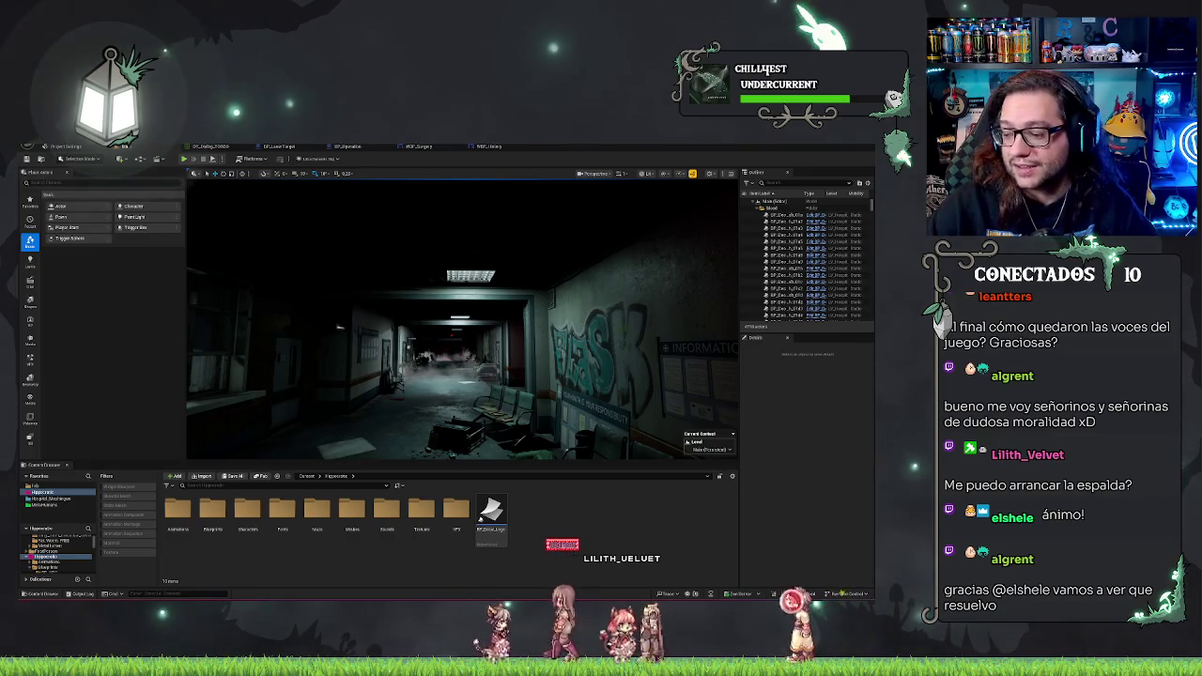
pyautogui.moveTo(560, 408)
pyautogui.mouseDown()
pyautogui.moveTo(650, 313)
pyautogui.moveTo(696, 295)
pyautogui.moveTo(672, 298)
pyautogui.mouseUp()
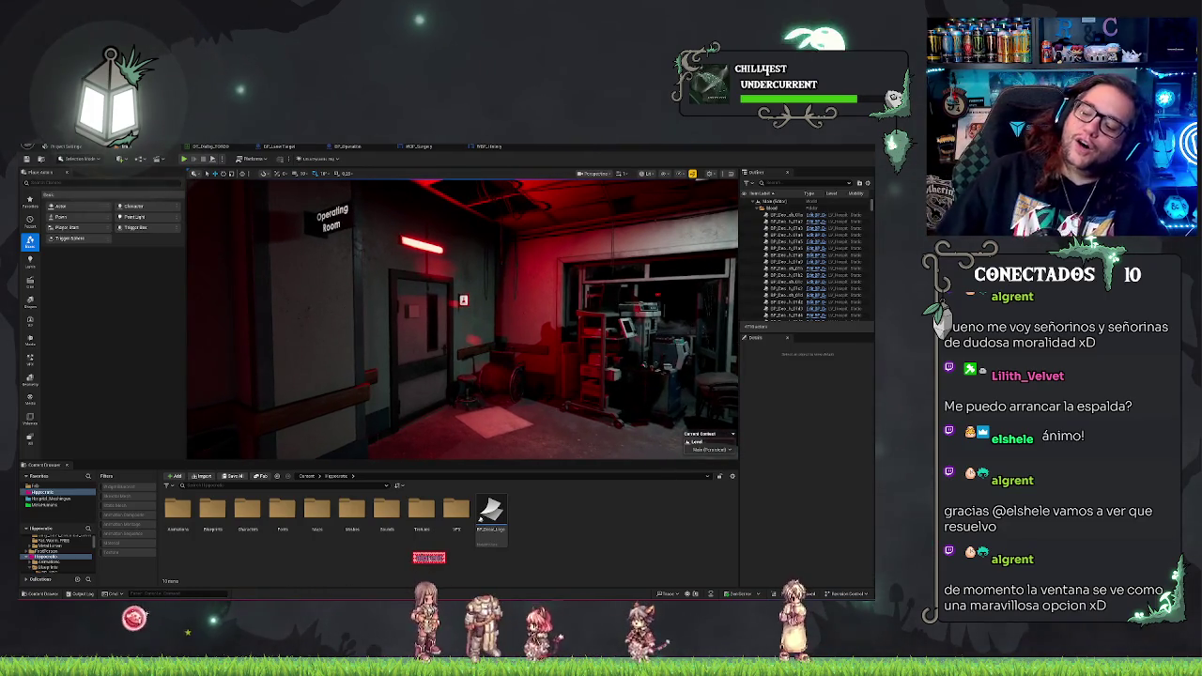
pyautogui.moveTo(488, 387)
pyautogui.mouseDown()
pyautogui.moveTo(456, 387)
pyautogui.moveTo(564, 380)
pyautogui.moveTo(531, 378)
pyautogui.moveTo(531, 368)
pyautogui.moveTo(658, 372)
pyautogui.mouseUp()
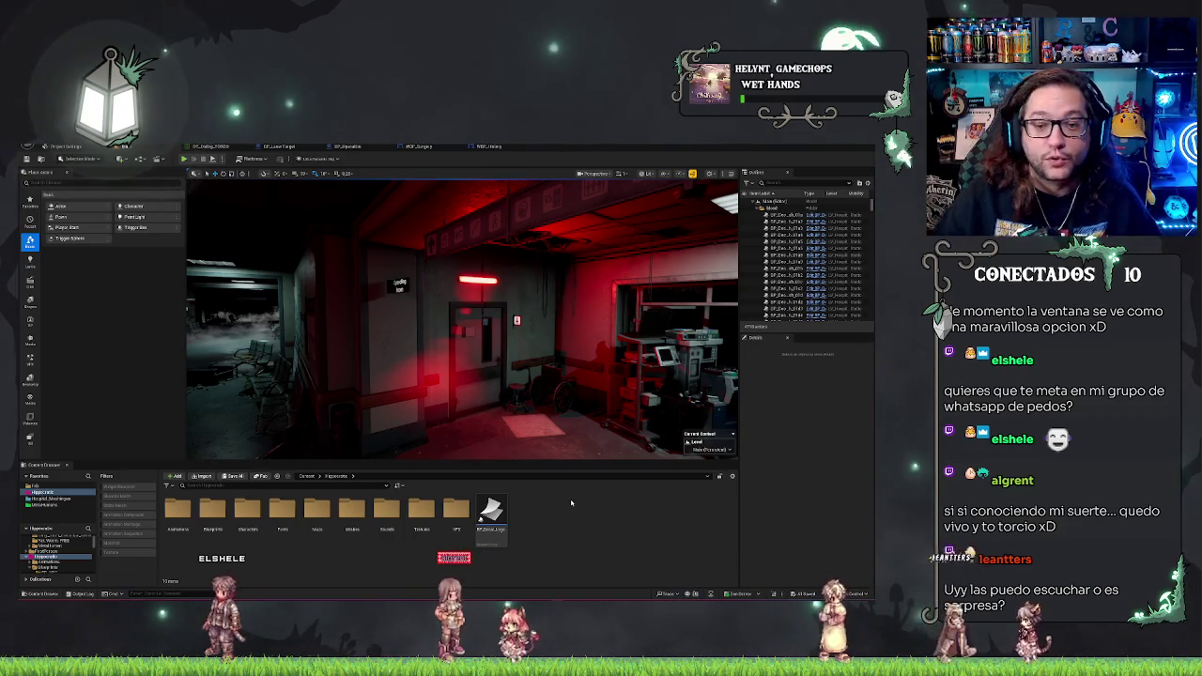
pyautogui.moveTo(423, 328); pyautogui.dragTo(376, 324)
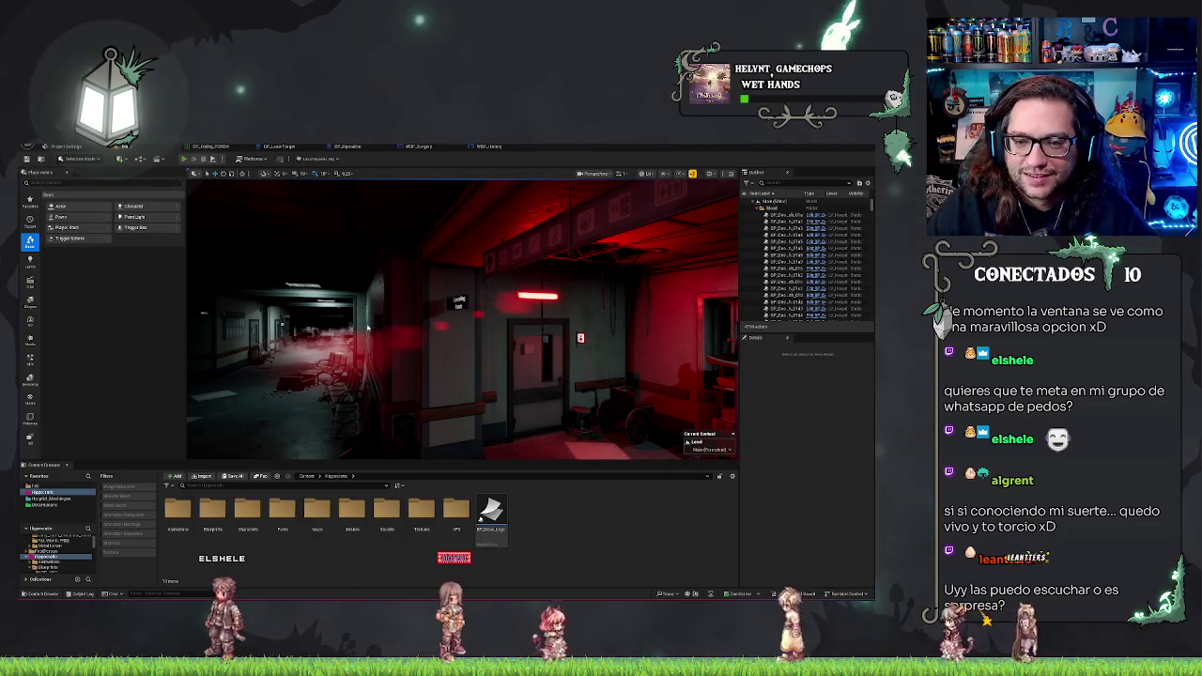
pyautogui.click(186, 159)
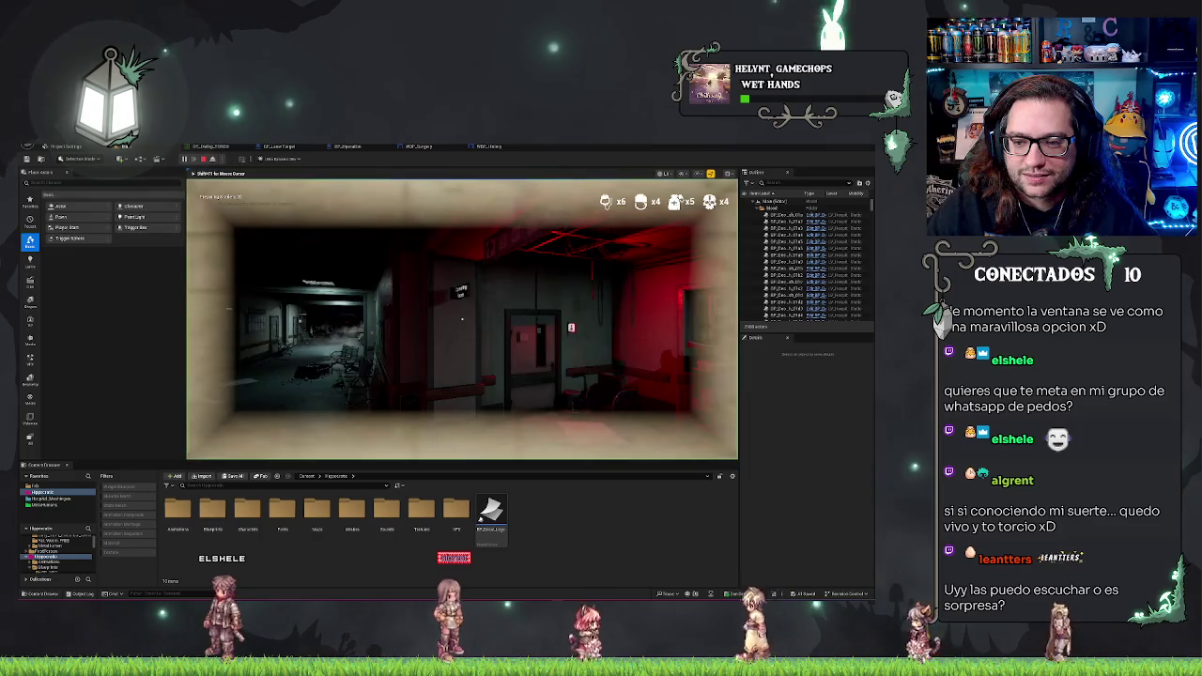
# Walk the player down the hospital corridor past the notice-board wall.
pyautogui.press('w')
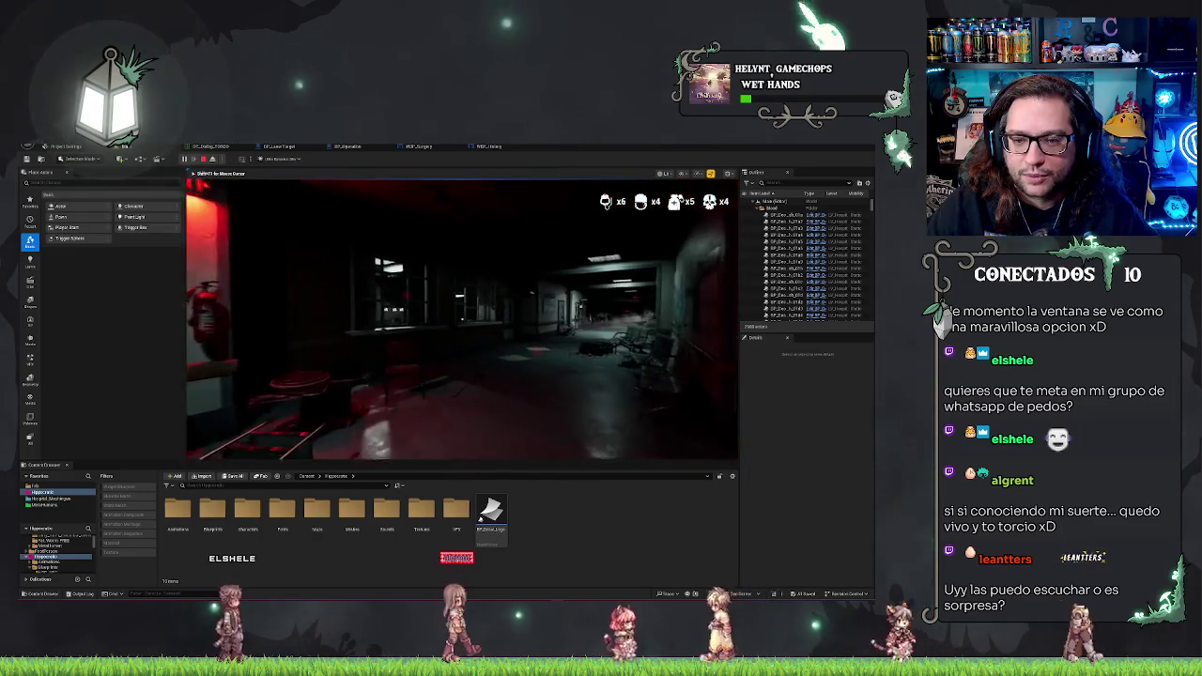
pyautogui.press('w')
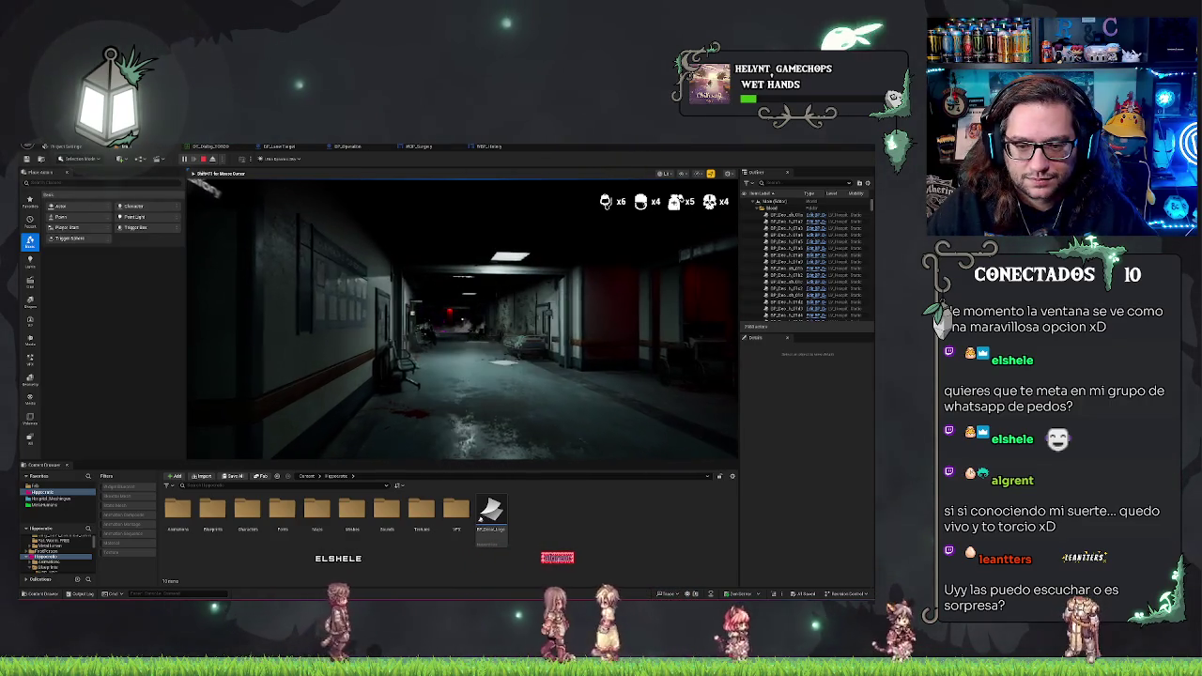
pyautogui.press('w')
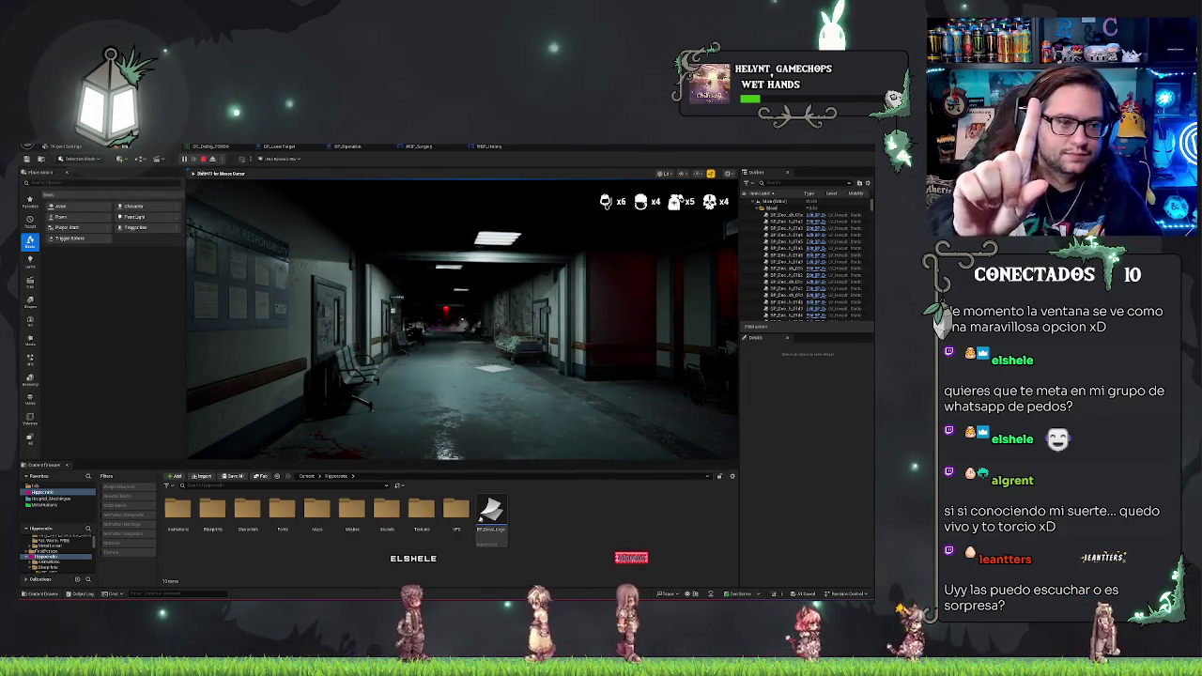
pyautogui.press('w')
pyautogui.press('w')
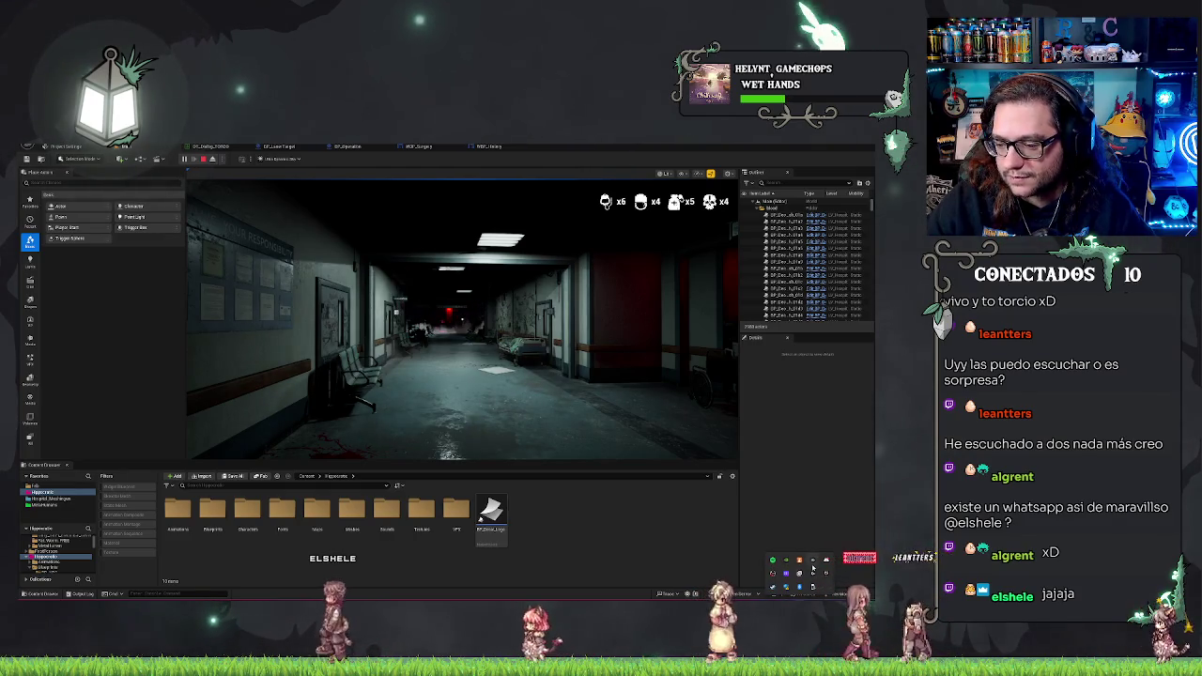
# Open and close the StreamCam tray flyout, then dismiss the Logi Tune update notification.
pyautogui.click(813, 561)
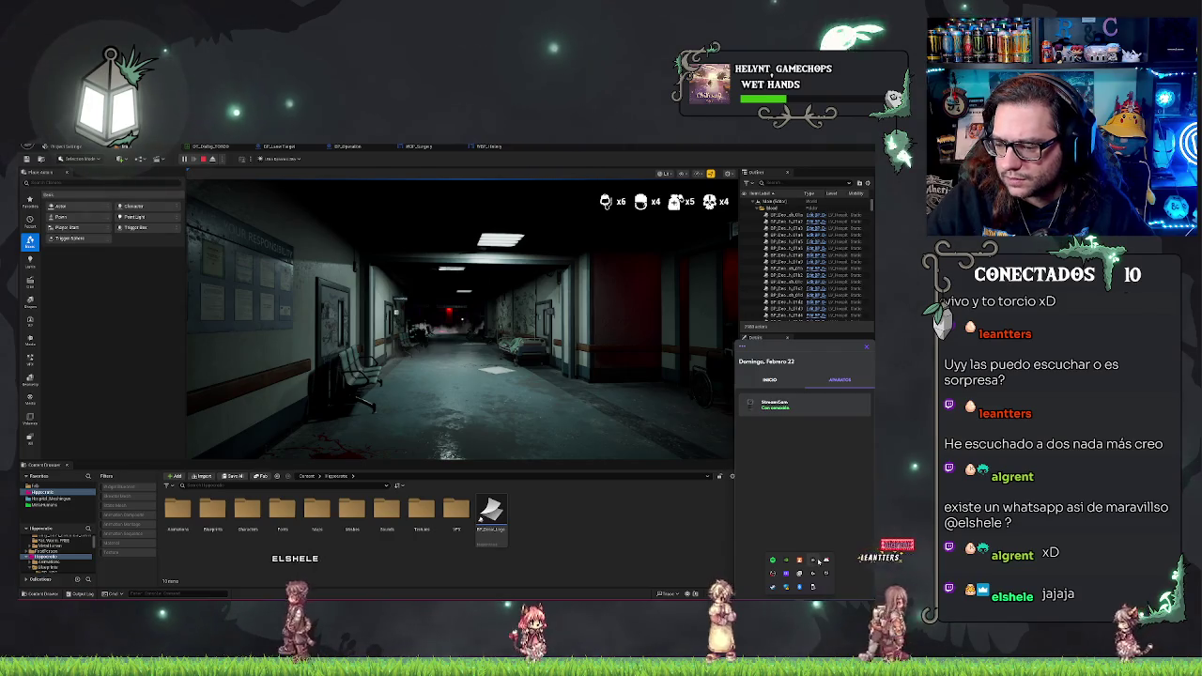
pyautogui.click(819, 562)
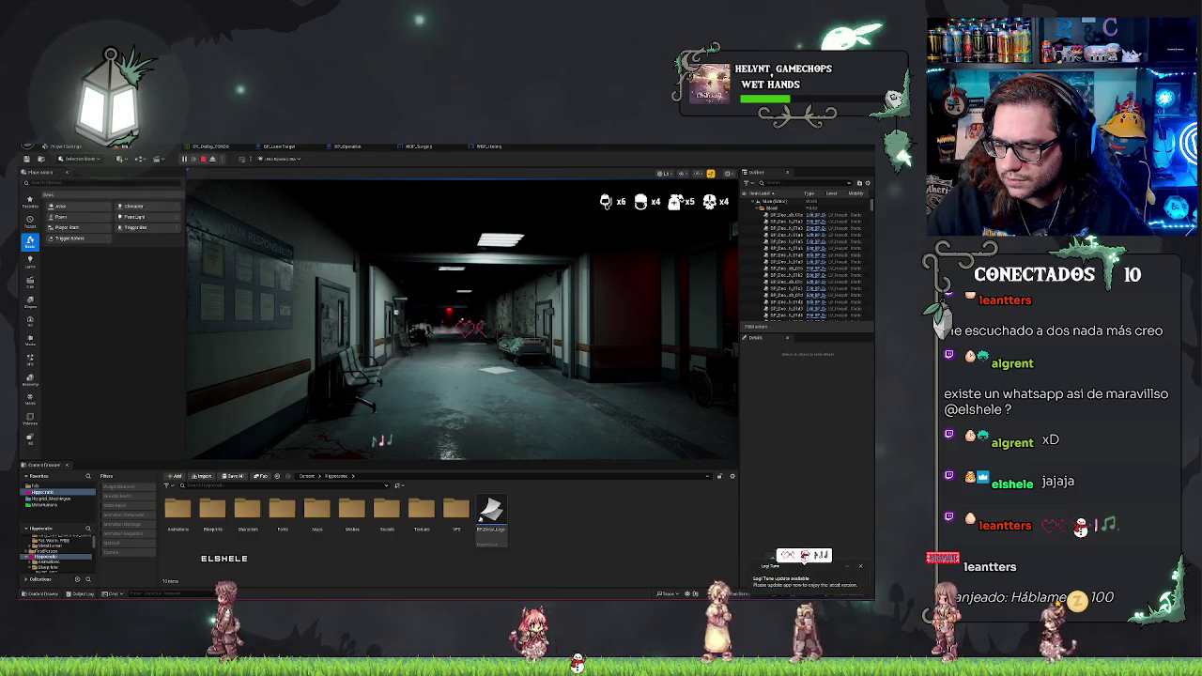
pyautogui.click(859, 565)
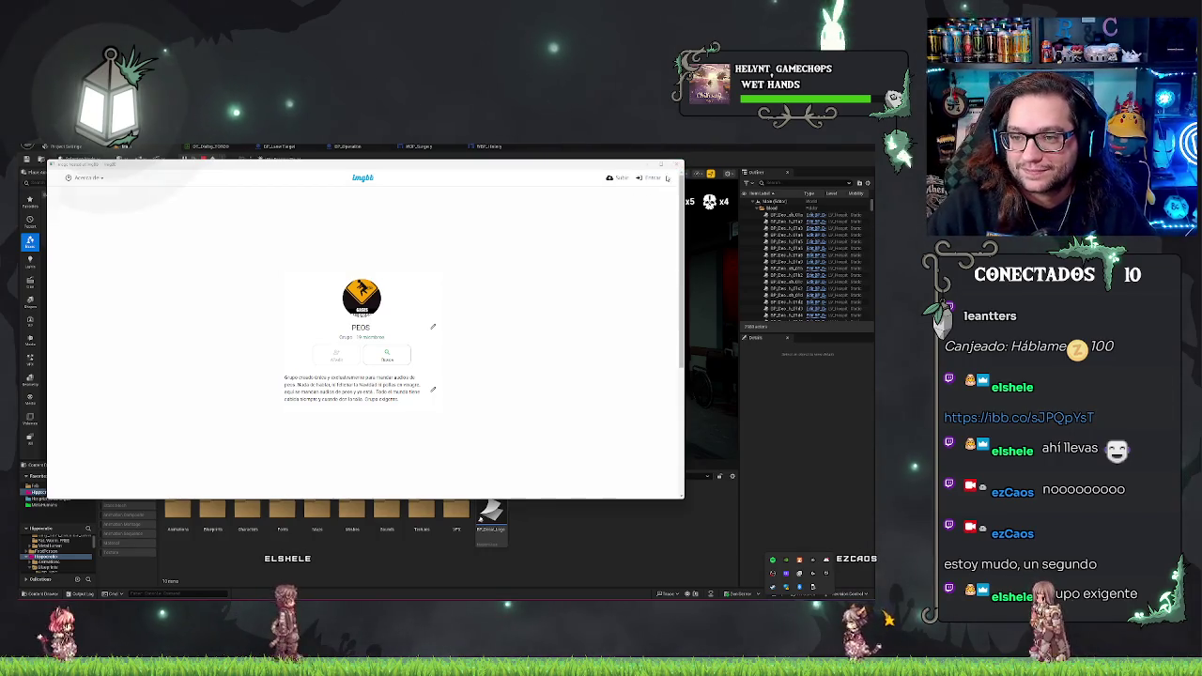
# Close the image-sharing browser window and take control of the player in the running game.
pyautogui.click(677, 164)
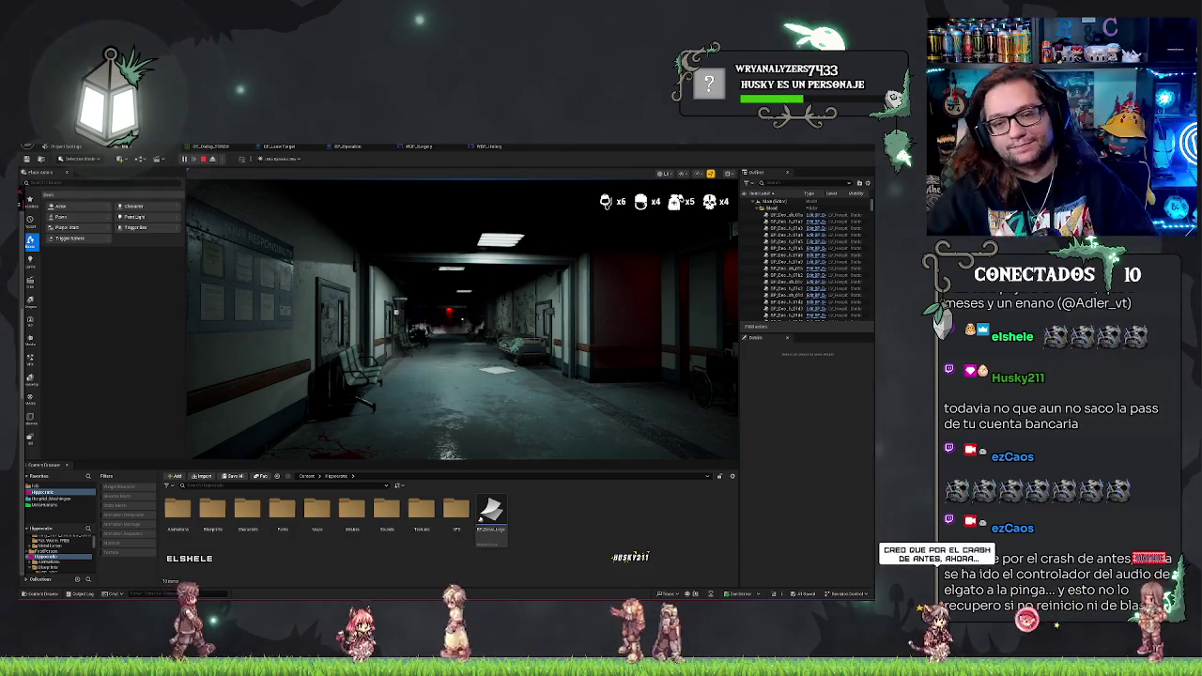
pyautogui.click(375, 357)
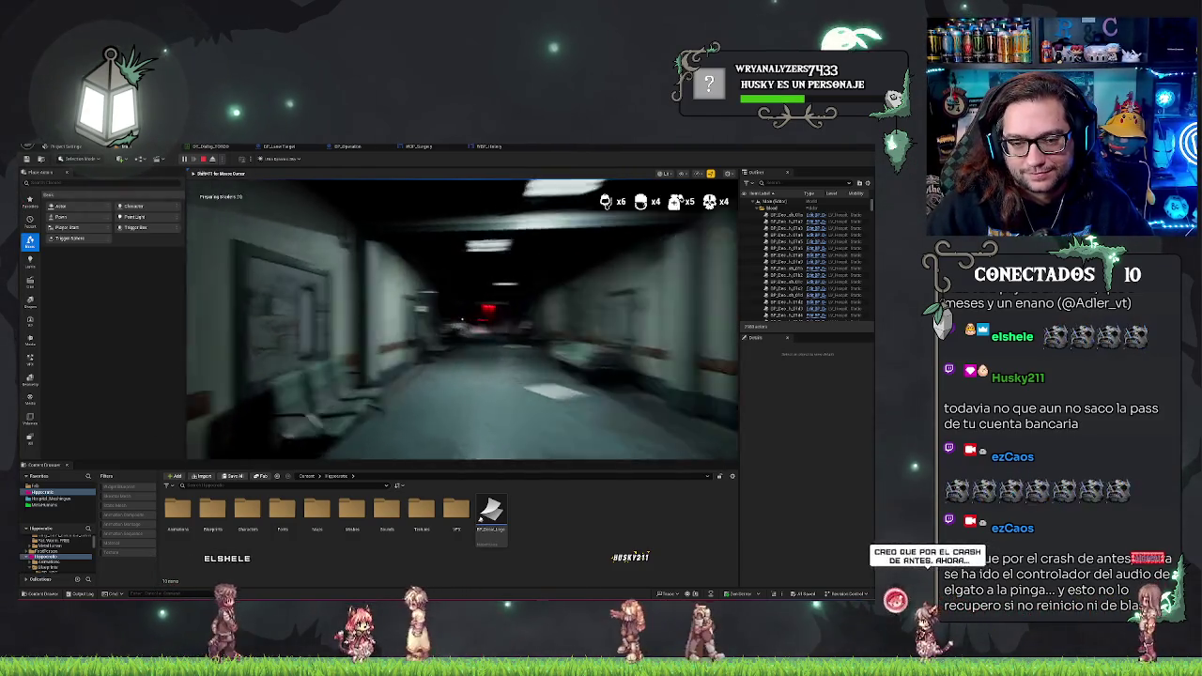
# Walk through the doorway to the office desk computer and load the next patient in MEDSOFT.
pyautogui.moveTo(462, 319)
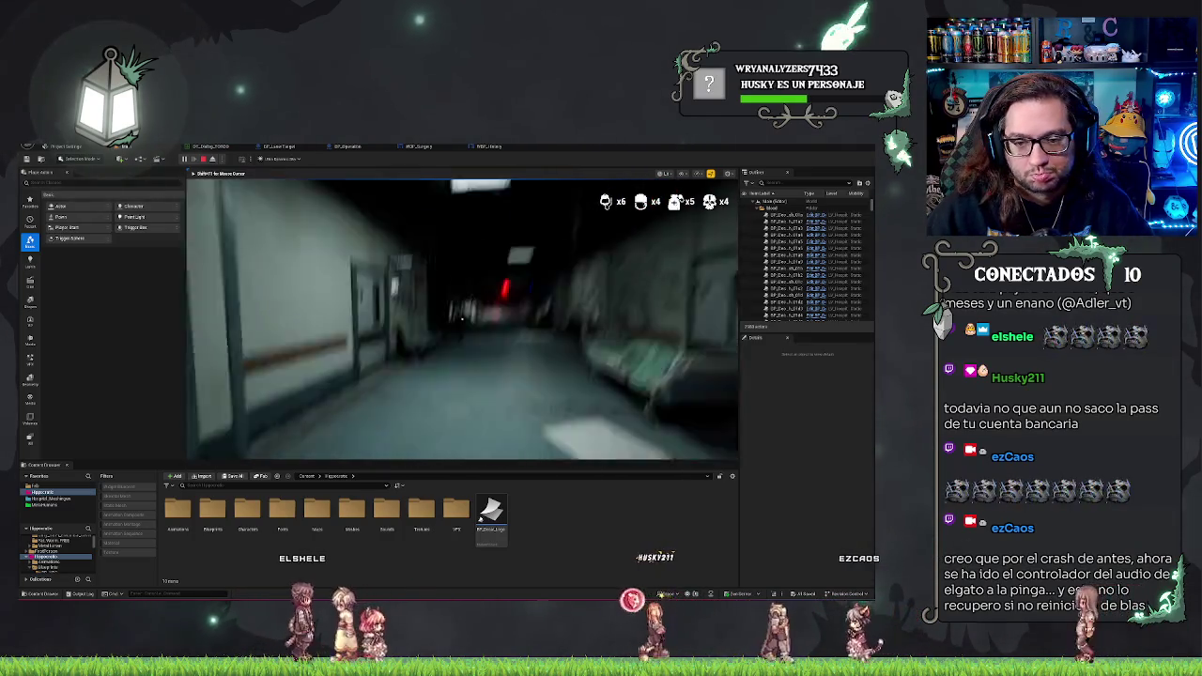
pyautogui.press('w')
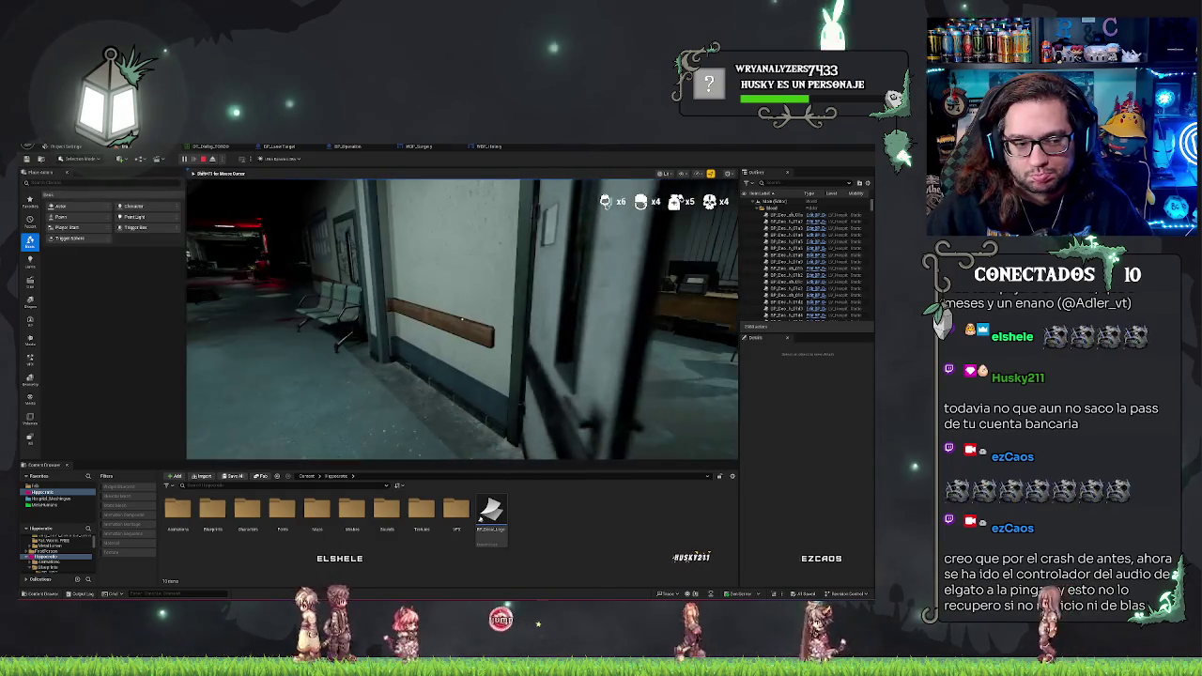
pyautogui.press('w')
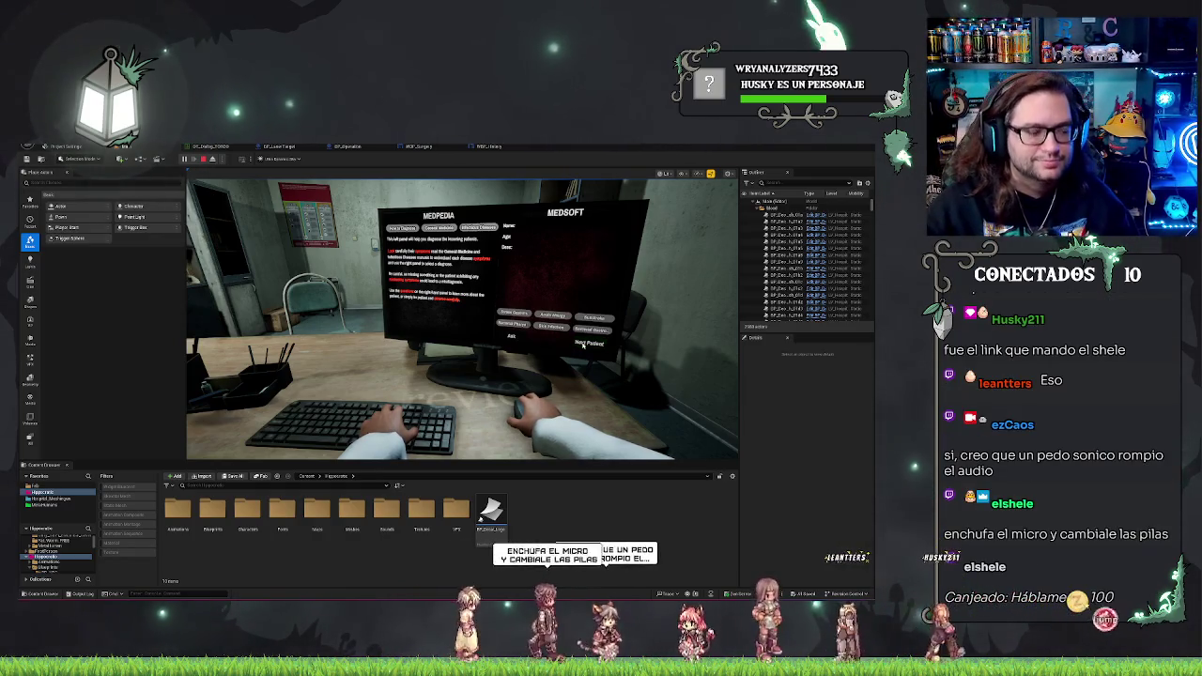
pyautogui.click(585, 343)
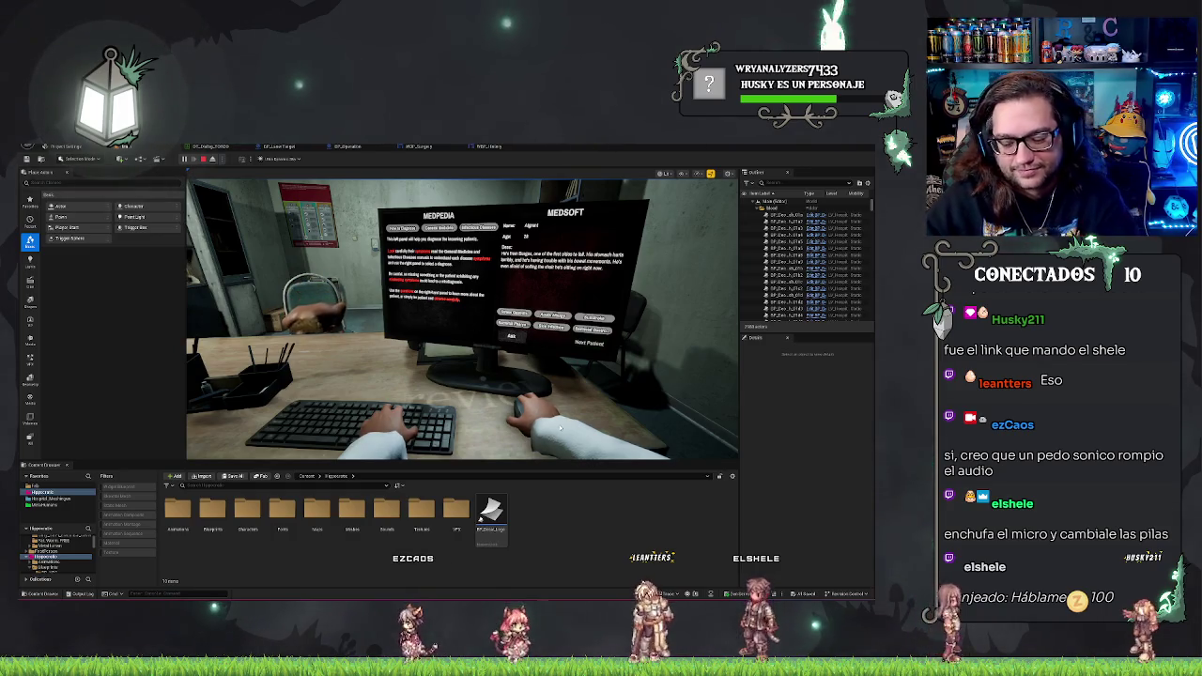
# Load the next patient on the Medsoft screen, then leave the computer to face the shirtless patient.
pyautogui.click(535, 403)
pyautogui.press('Escape')
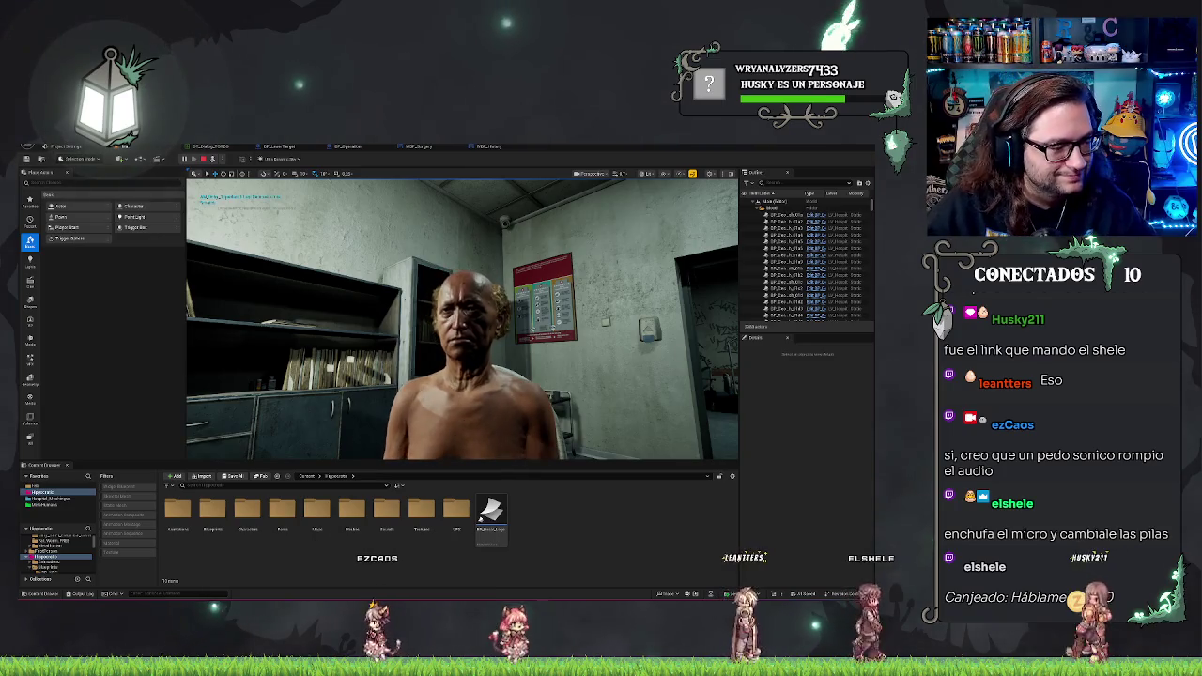
pyautogui.press('Escape')
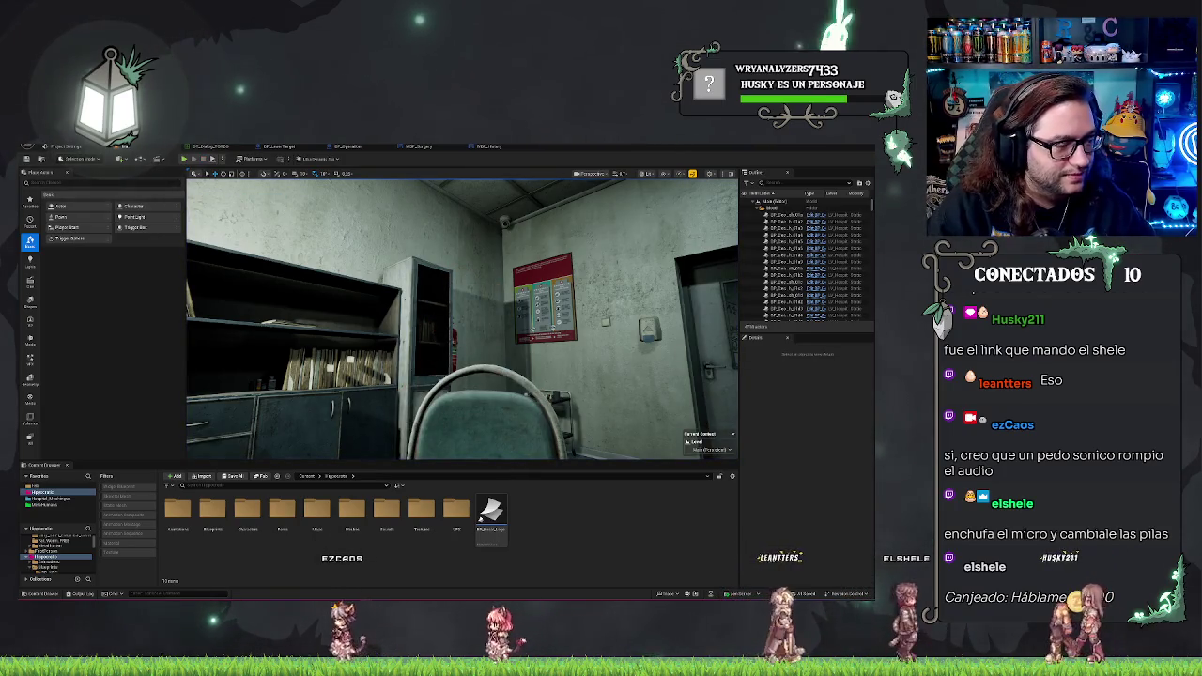